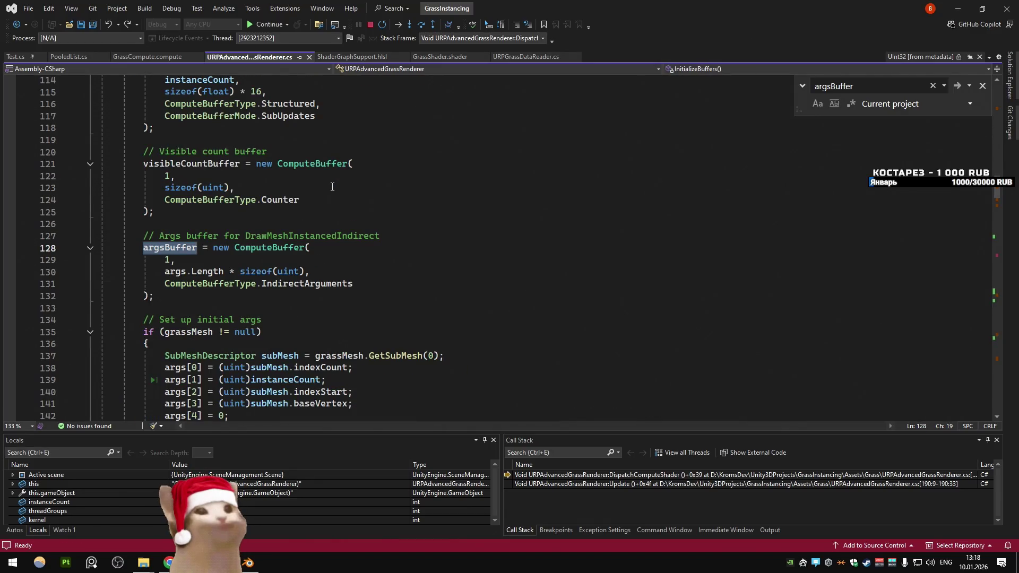
Step: Step through the remaining argsBuffer matches in Test.cs until no occurrences are left
key("Return")
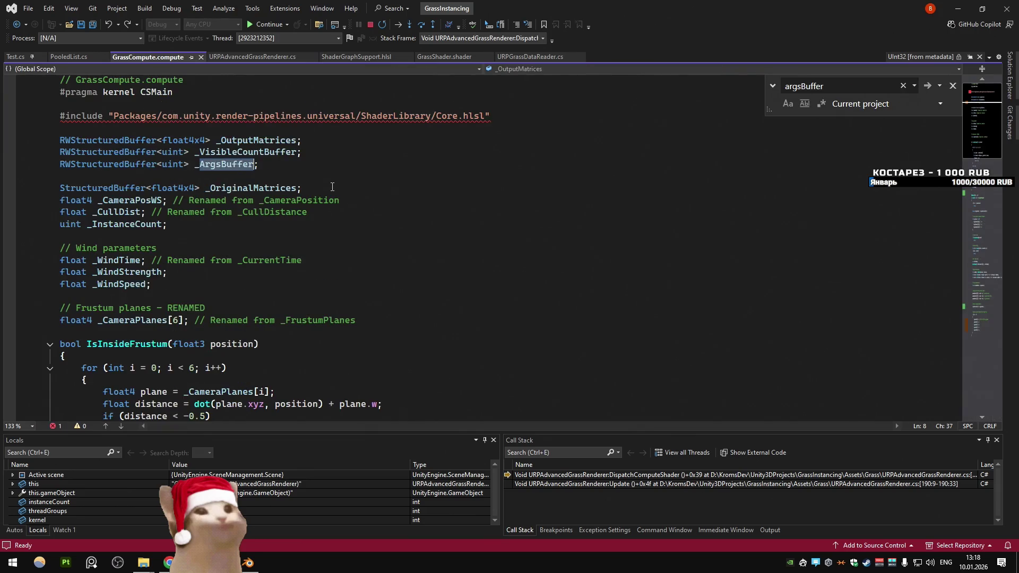
key("Return")
key("Return")
key("Return")
key("Return")
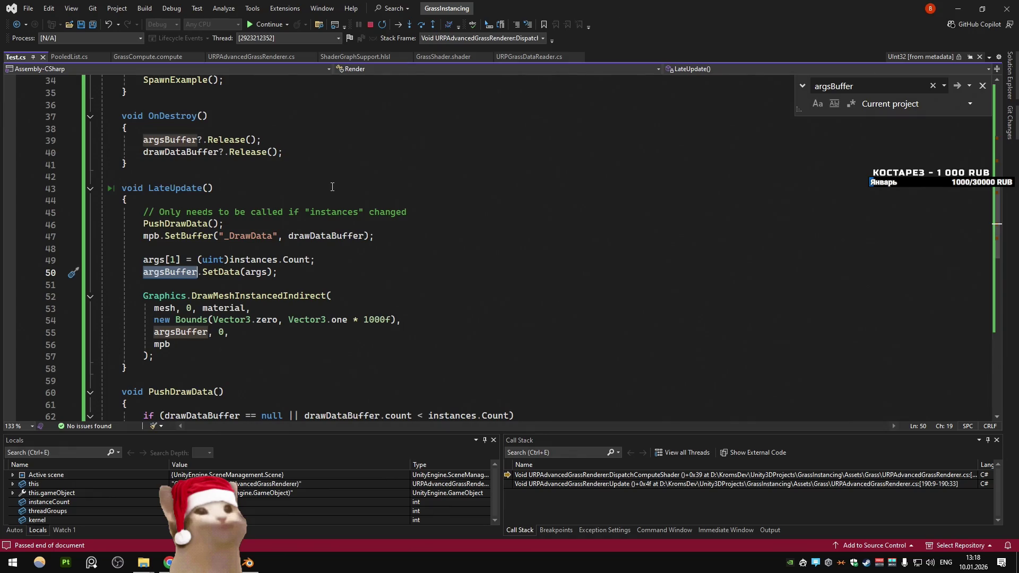
key("Return")
key("Return")
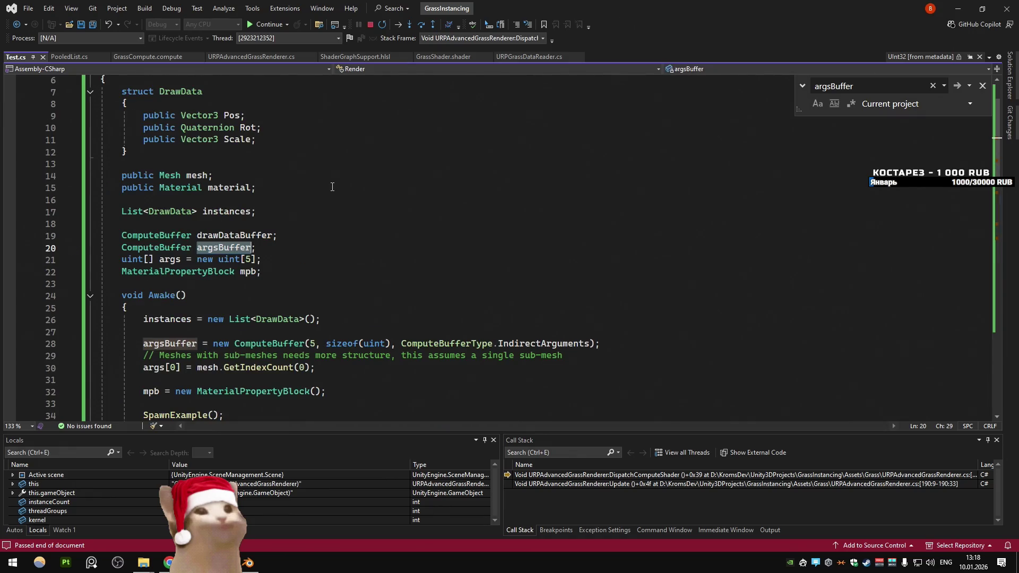
scroll(332, 187, "down", 3)
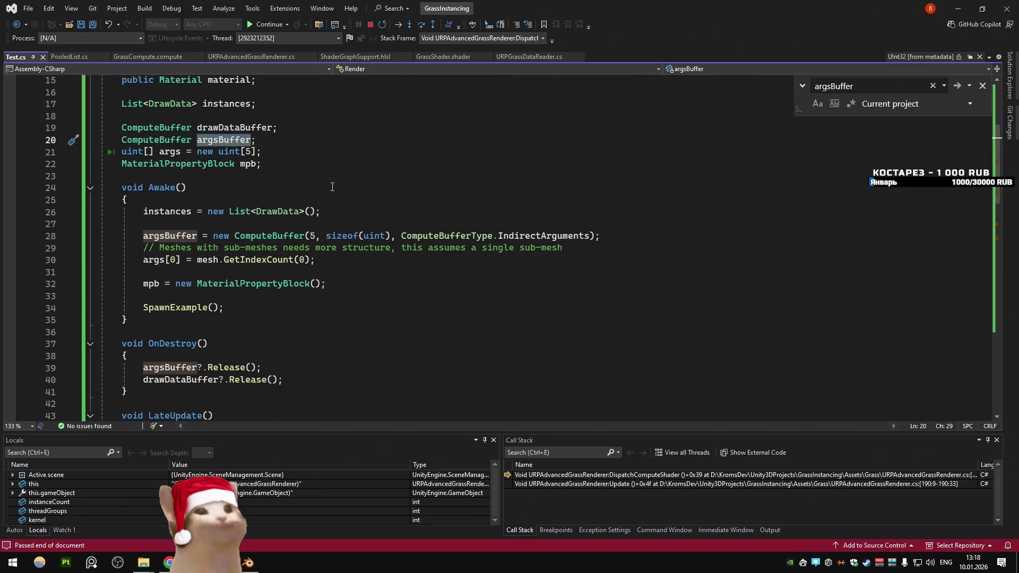
key("Return")
key("Return")
key("Return")
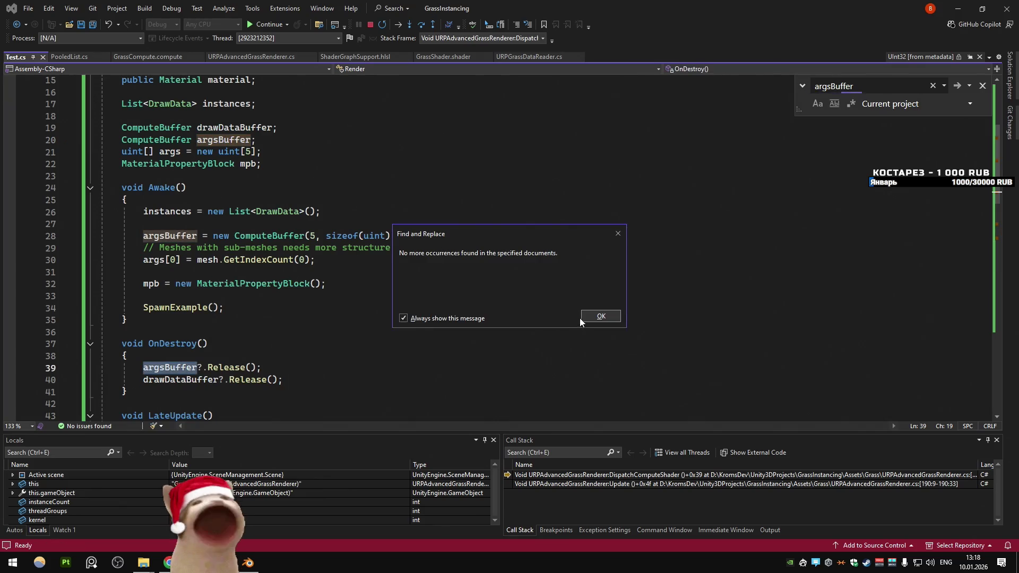
key("Return")
left_click(281, 59)
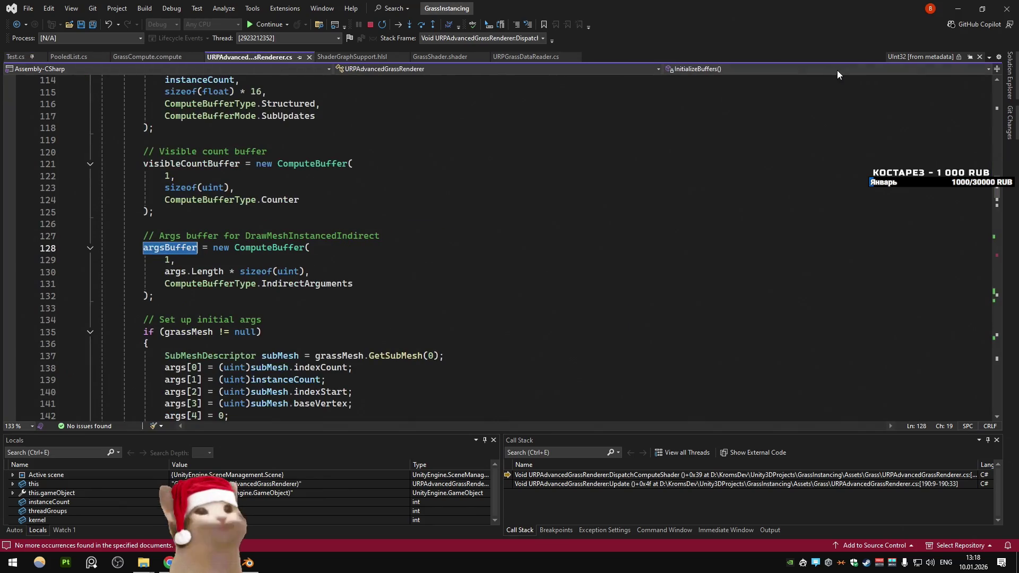
Step: Search argsBuffer within the current document only, cycling back to its creation on line 128
key("ctrl+f")
left_click(890, 103)
left_click(869, 147)
key("Return")
key("Return")
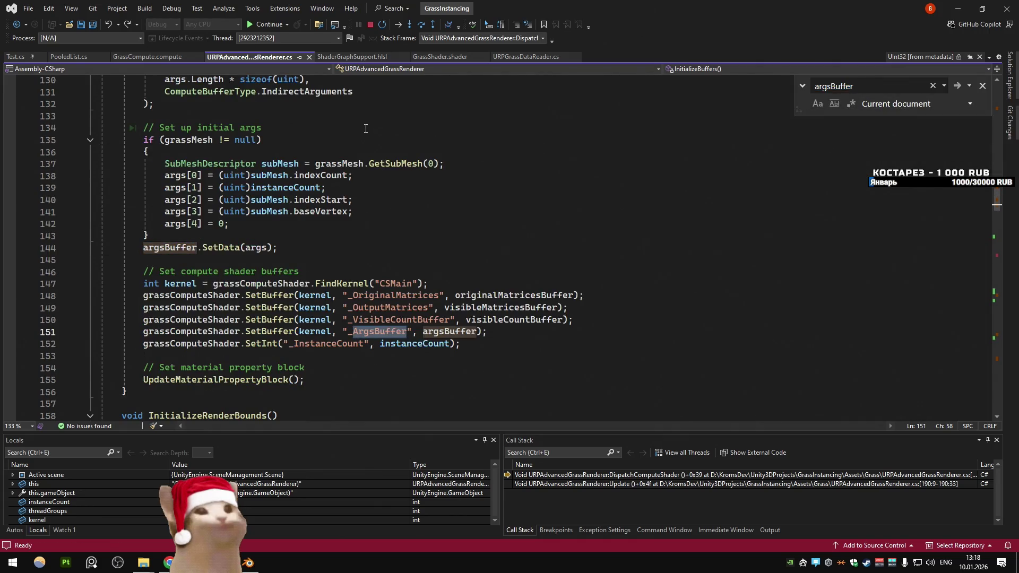
key("Return")
key("Return")
key("Return")
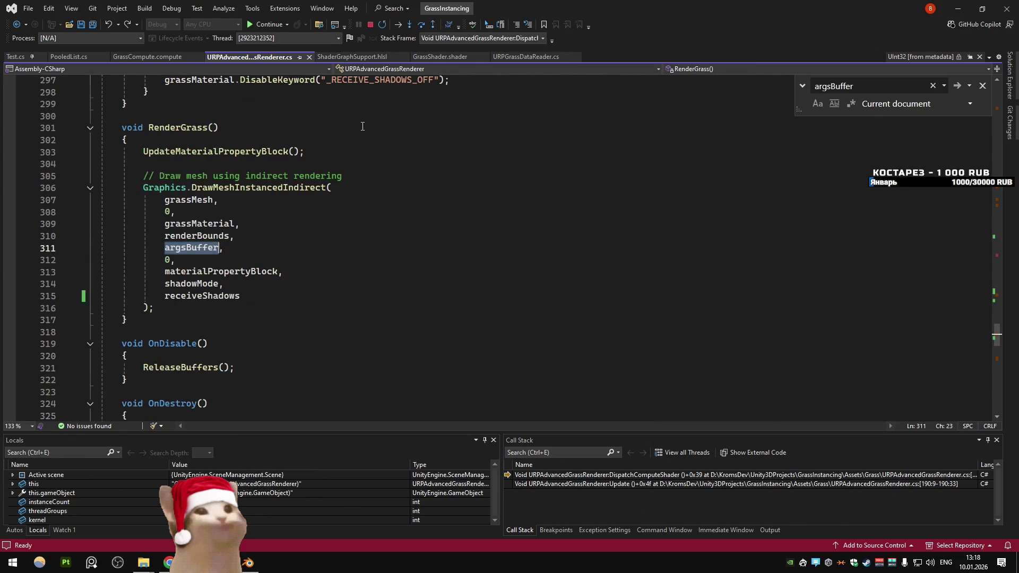
key("Return")
key("Return")
key("Return")
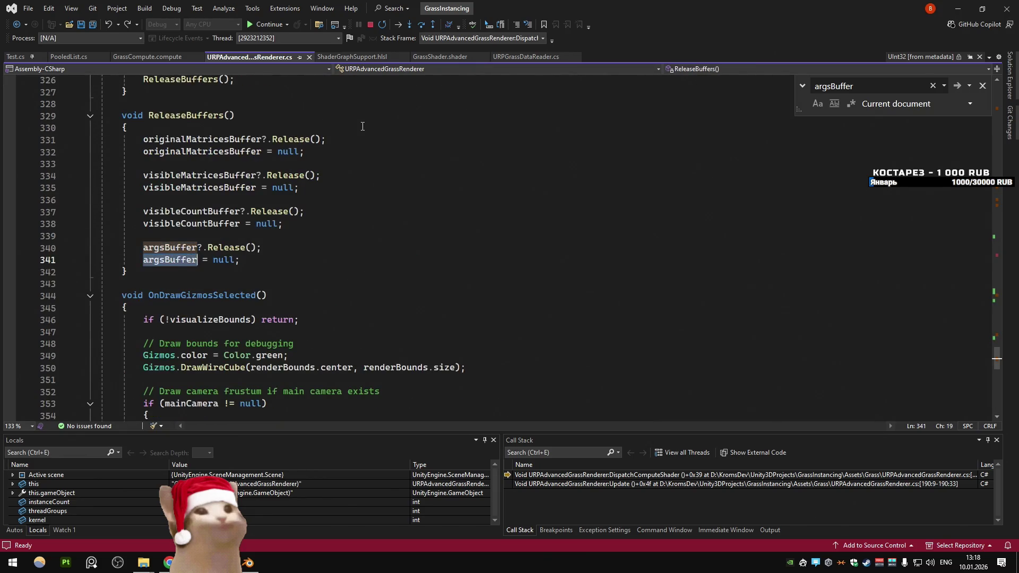
key("Return")
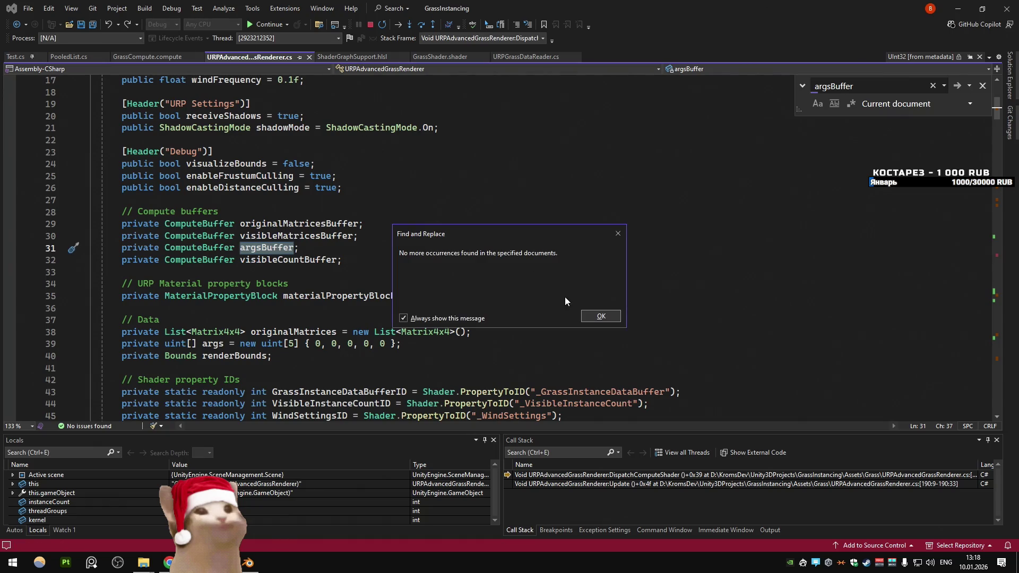
left_click(600, 315)
key("Return")
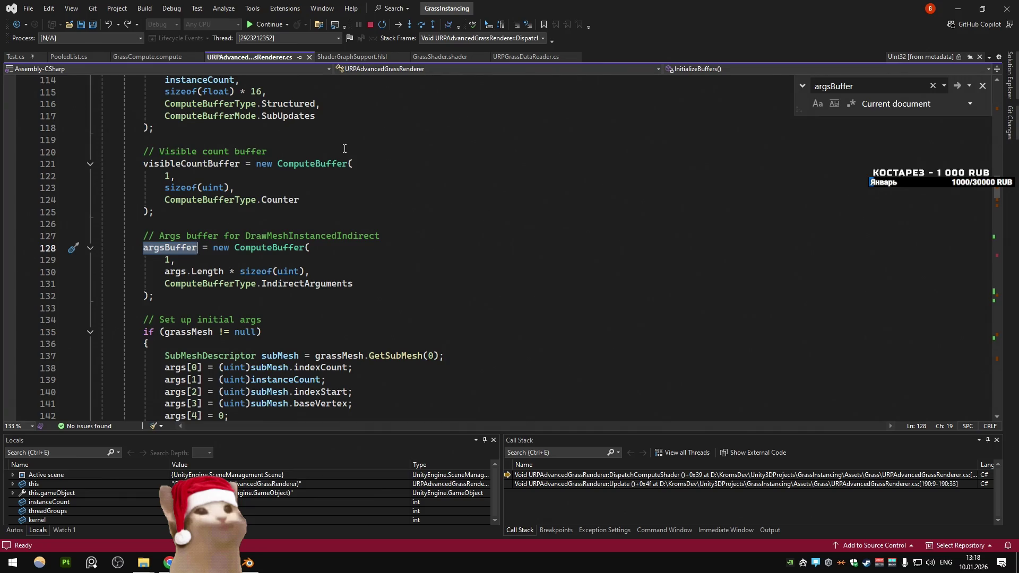
Step: Trace the uses of args from its assignments down to the CopyCount line
left_click(185, 272)
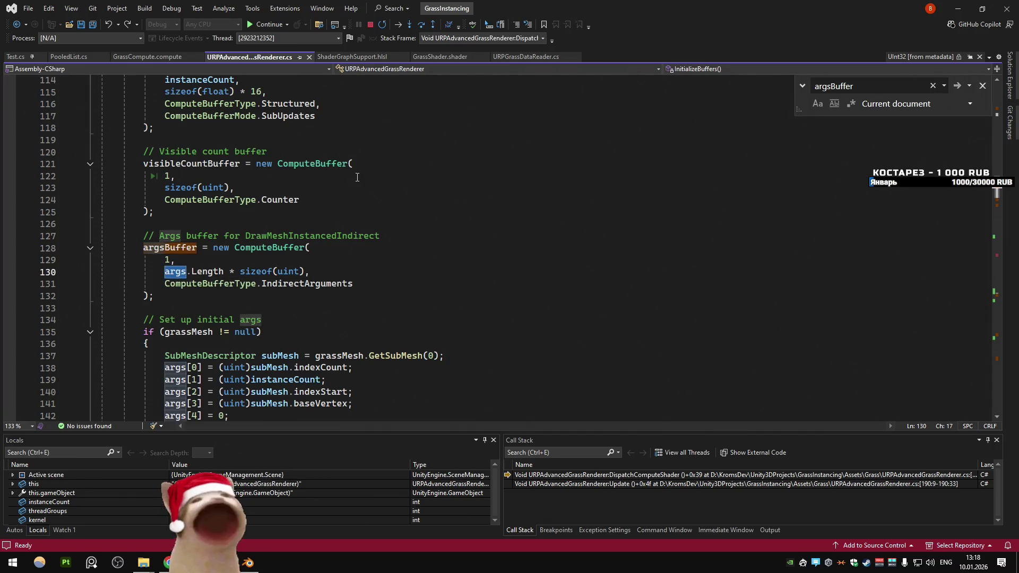
key("ctrl+f")
key("Return")
left_click(295, 231)
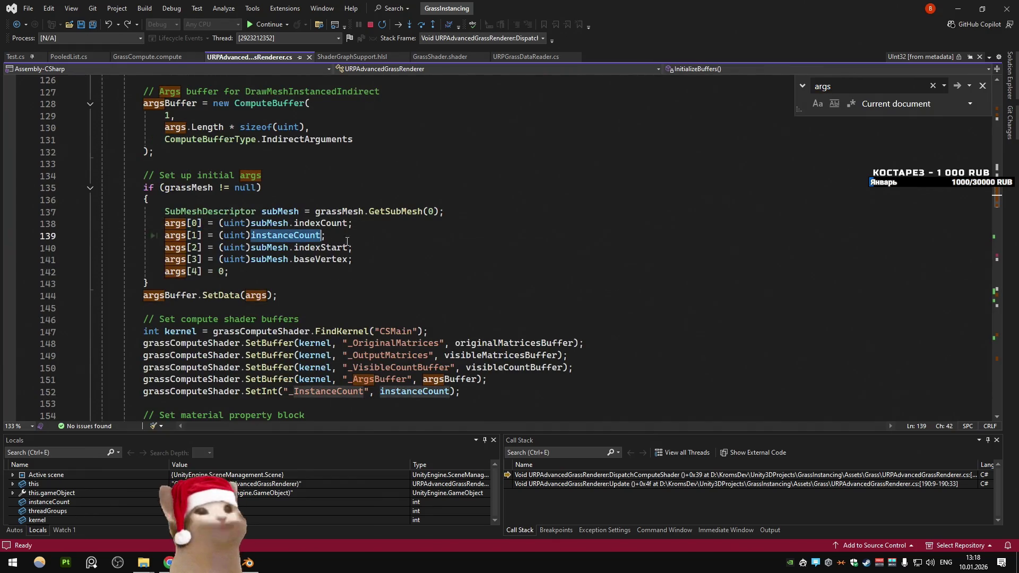
left_click(233, 224)
double_click(232, 224)
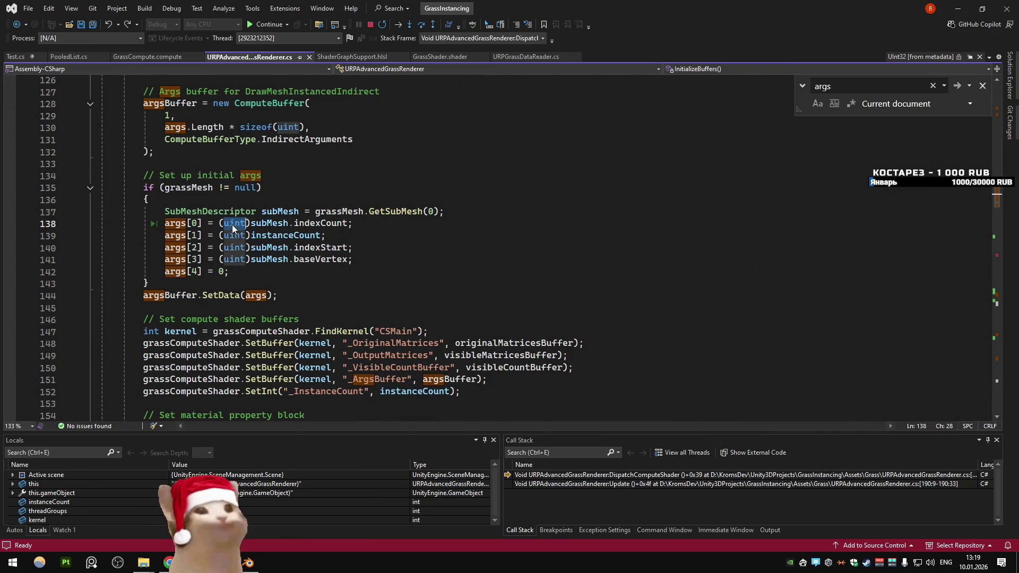
left_click(230, 235)
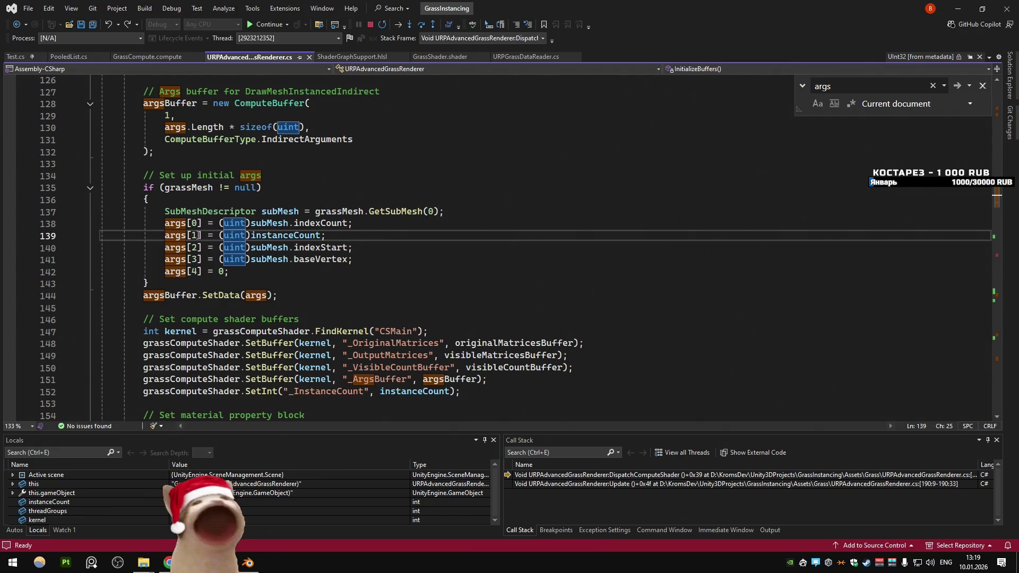
mouse_move(325, 235)
left_mouse_down()
mouse_move(196, 235)
mouse_move(213, 238)
left_mouse_up()
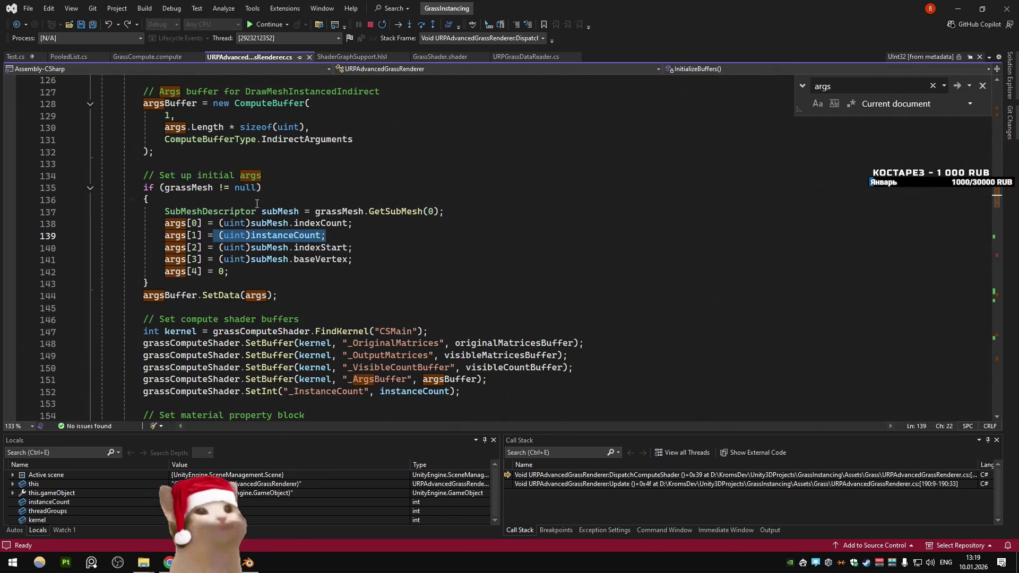
key("F3")
key("F3")
key("F3")
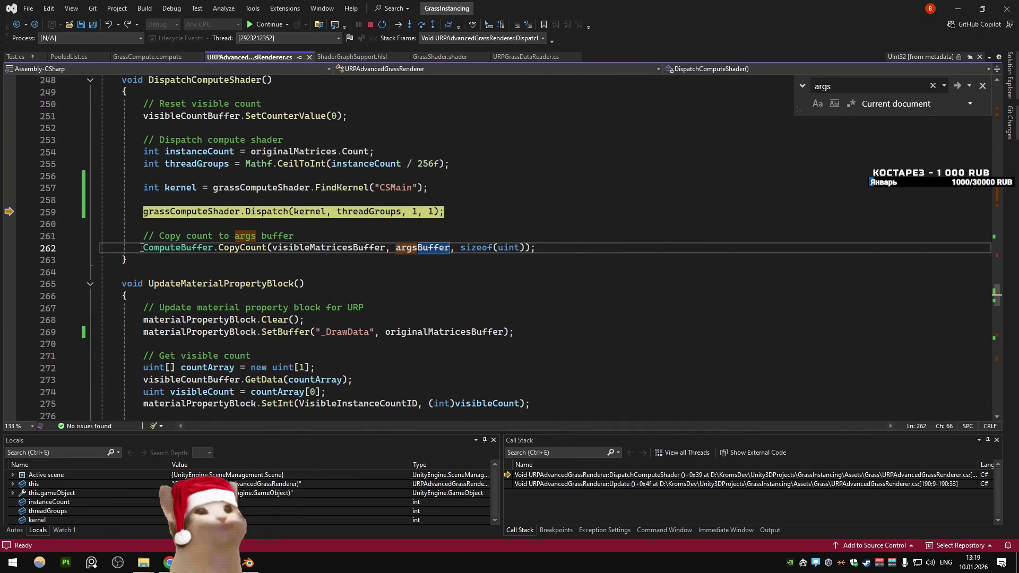
Step: Comment out the ComputeBuffer.CopyCount call with // and save the renderer script
left_click(141, 248)
type("//")
left_click(309, 211)
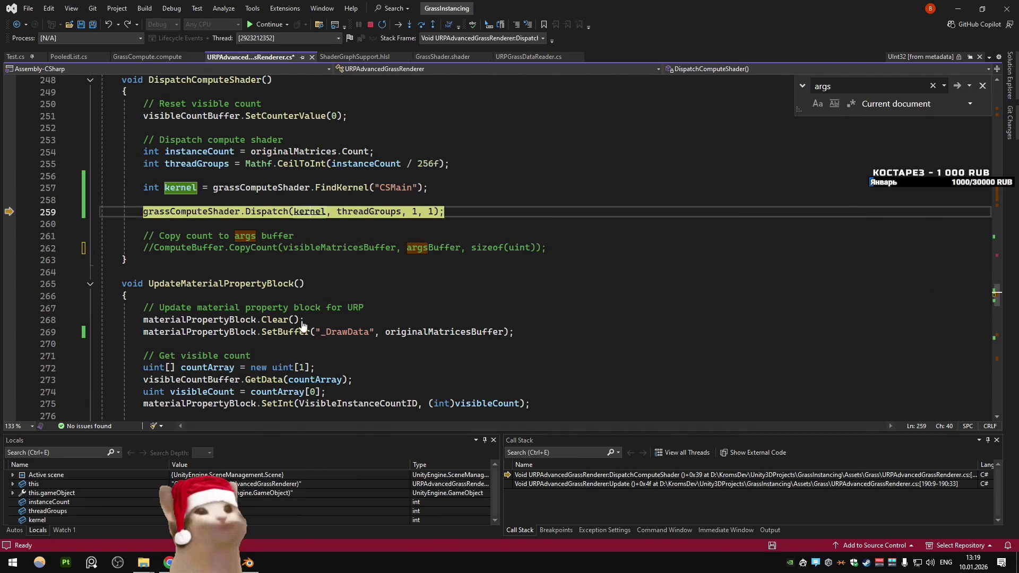
key("ctrl+s")
Step: Stop debugging in Visual Studio and stop play mode in Unity
left_click(370, 25)
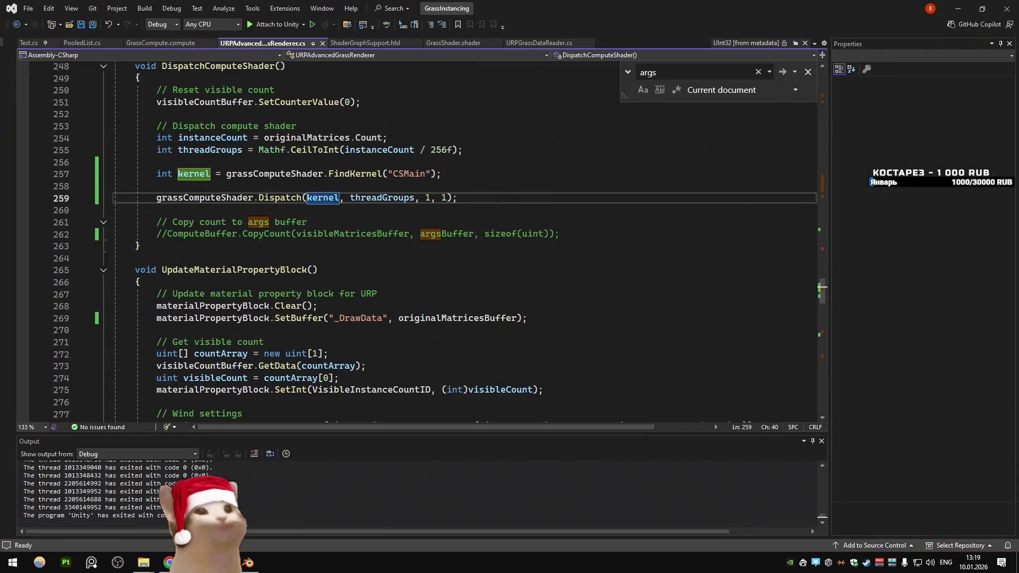
key("alt+Tab")
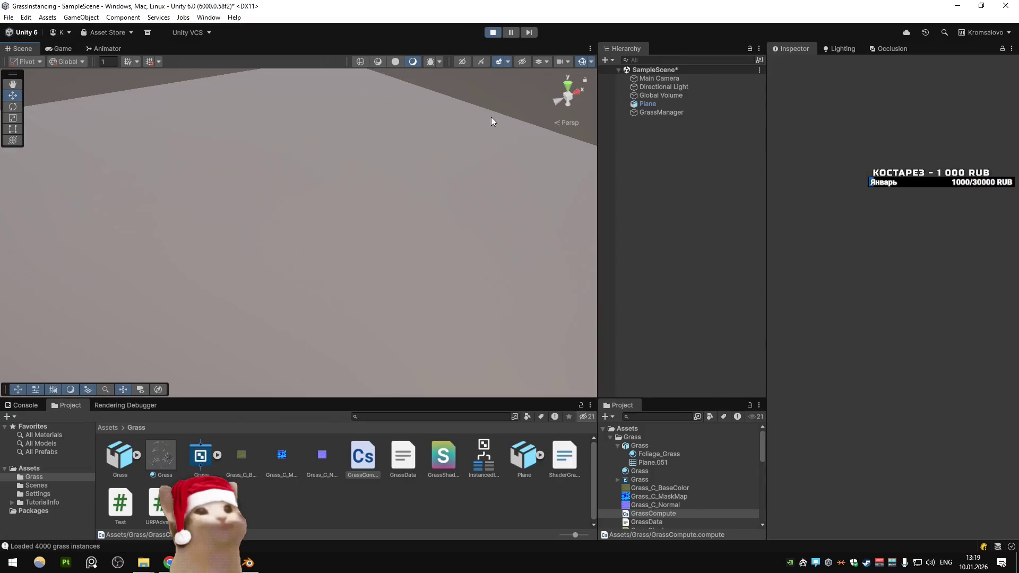
left_click(492, 33)
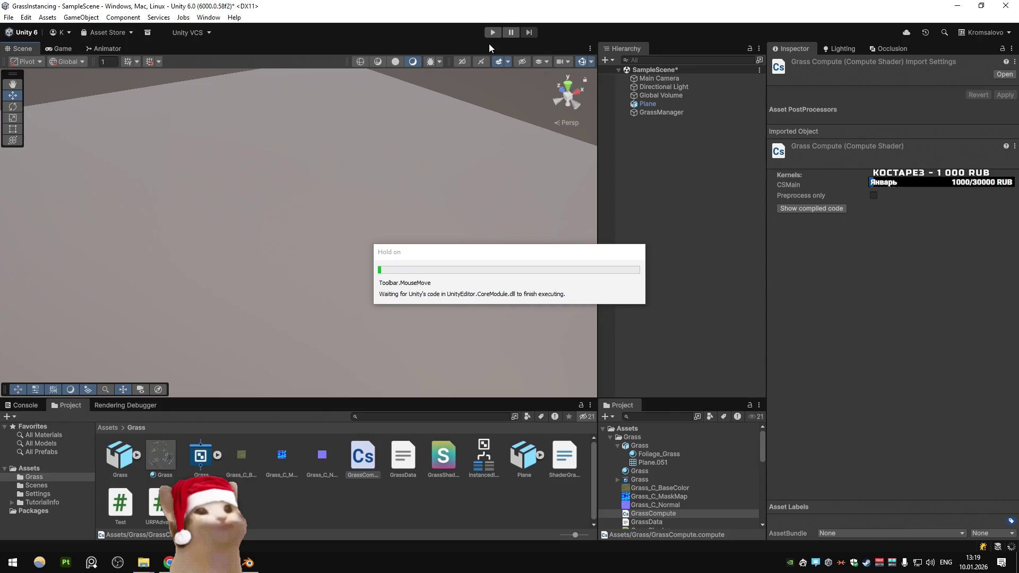
Step: Play-test the scene with the edited script, stop it, and open GrassCompute.compute in Visual Studio
left_click(492, 34)
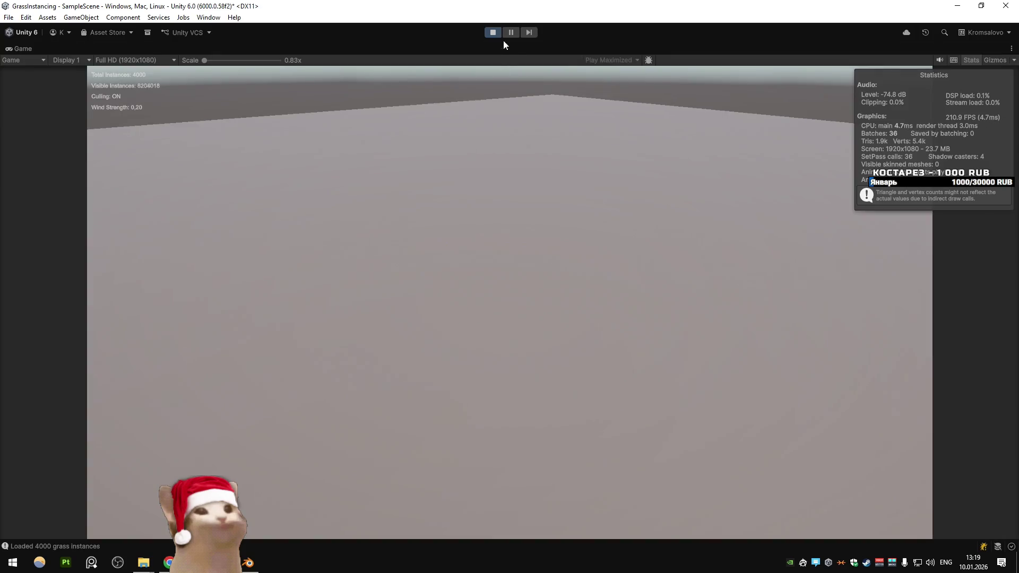
left_click(493, 32)
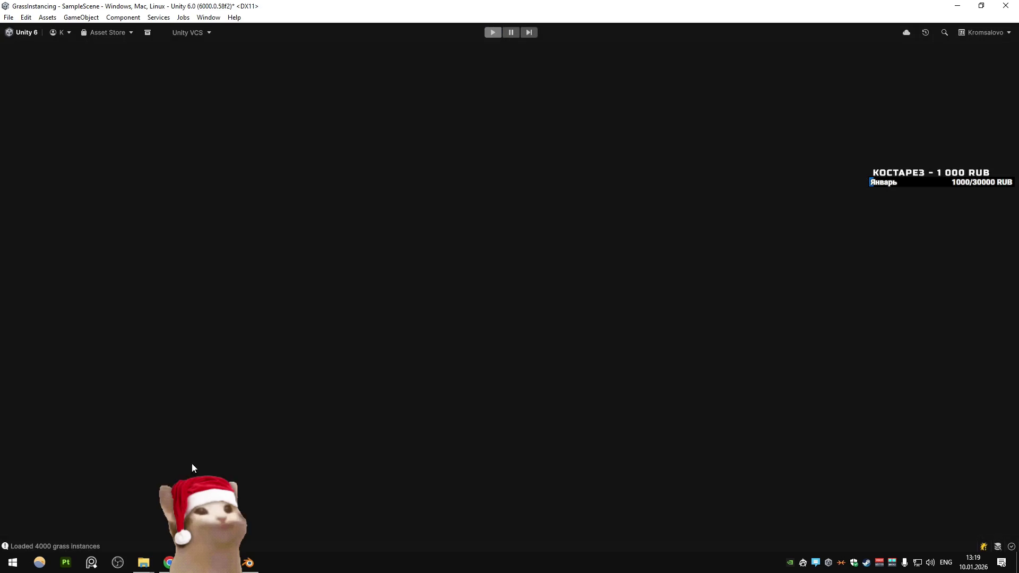
left_click(196, 562)
left_click(160, 42)
scroll(268, 258, "up", 12)
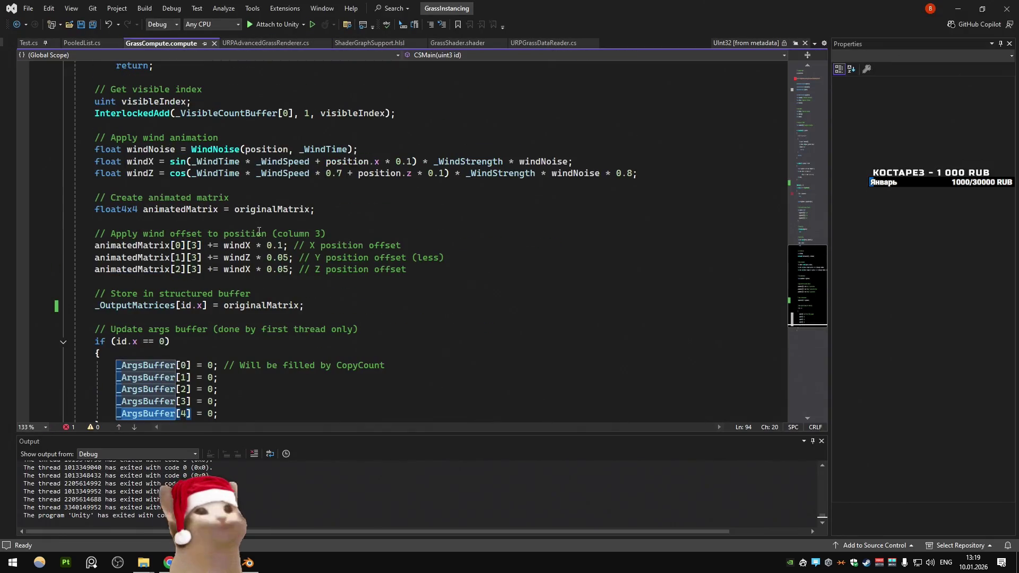
scroll(268, 259, "up", 15)
left_click(290, 248)
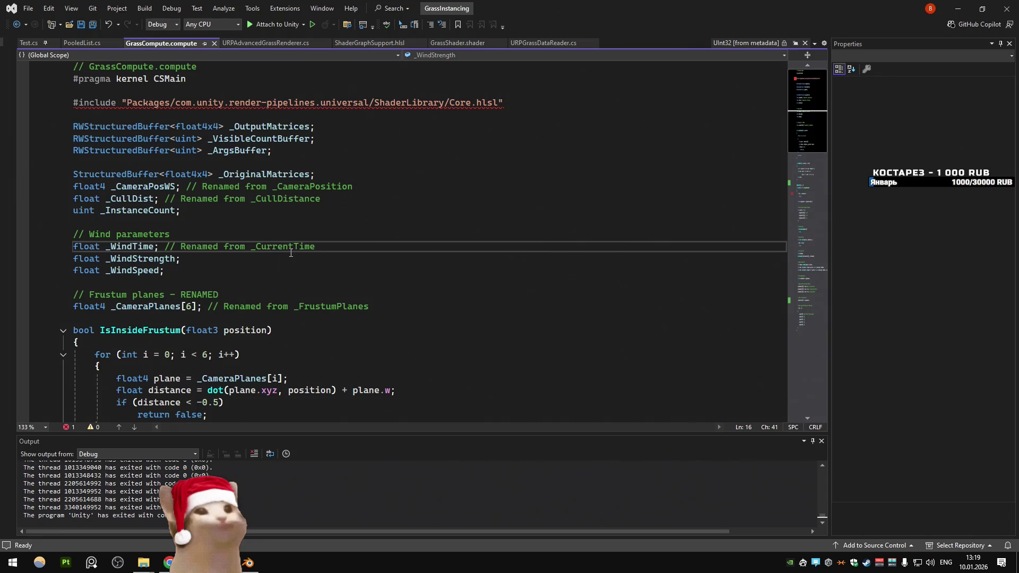
scroll(291, 253, "down", 5)
scroll(291, 253, "up", 2)
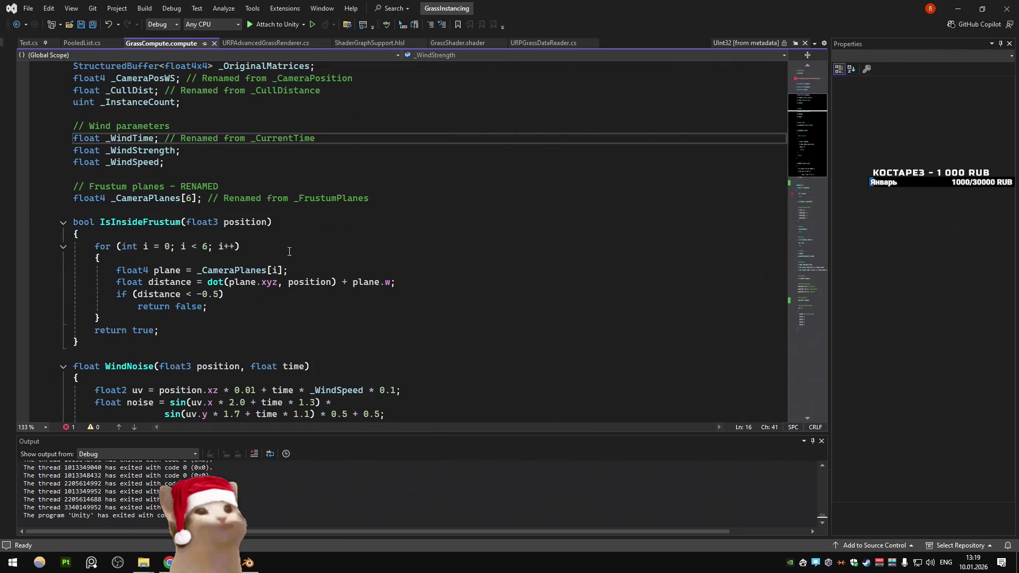
double_click(154, 102)
key("ctrl+c")
left_click(265, 42)
key("ctrl+f")
key("ctrl+v")
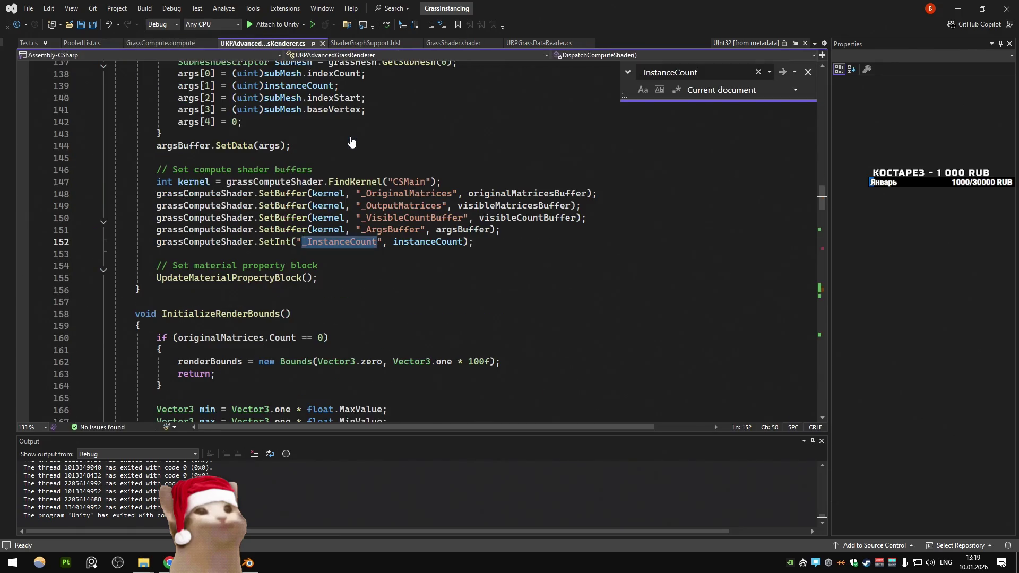
key("alt+Tab")
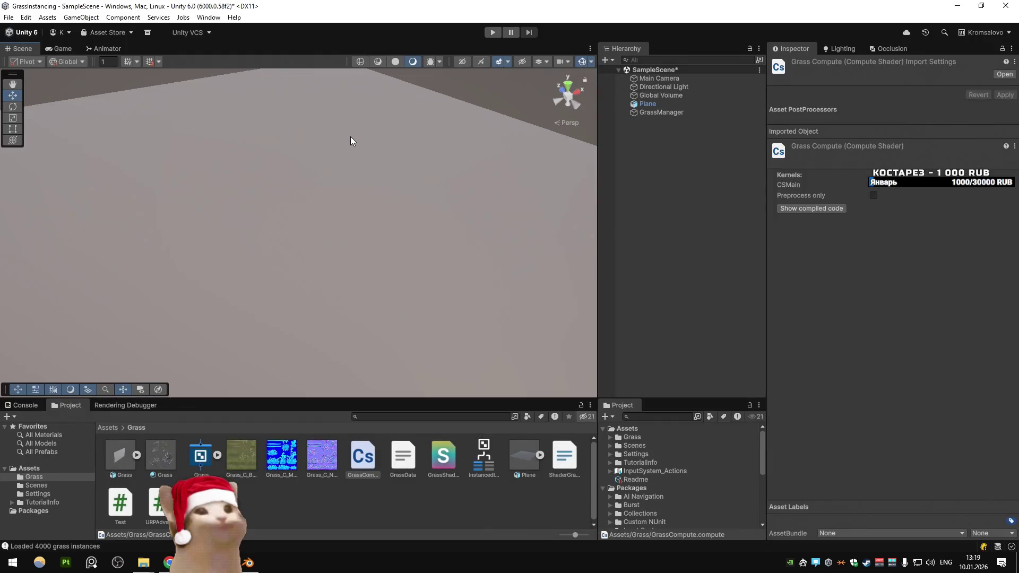
key("alt+Tab")
key("ctrl+minus")
key("ctrl+minus")
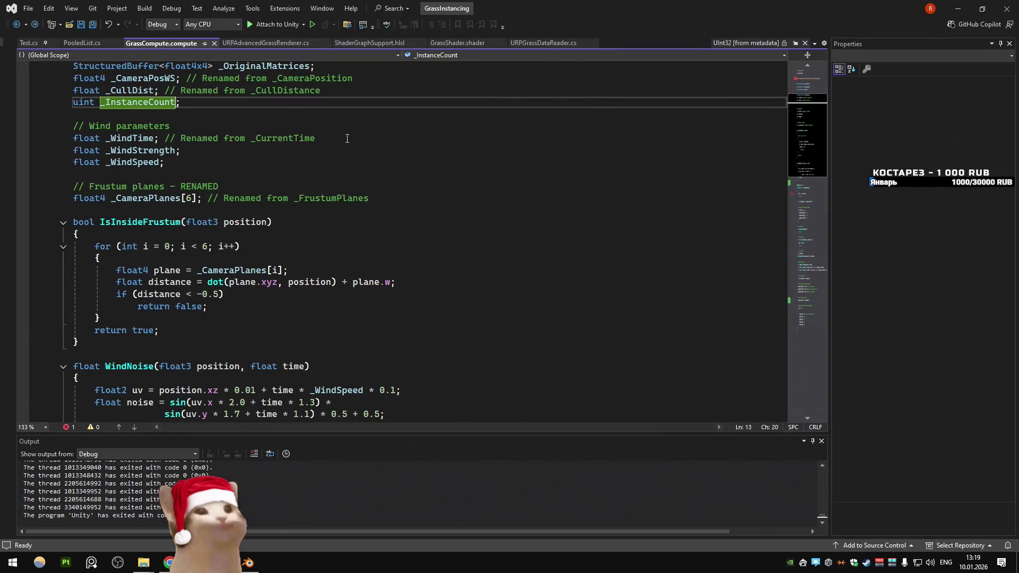
left_click(346, 138)
scroll(346, 139, "down", 2)
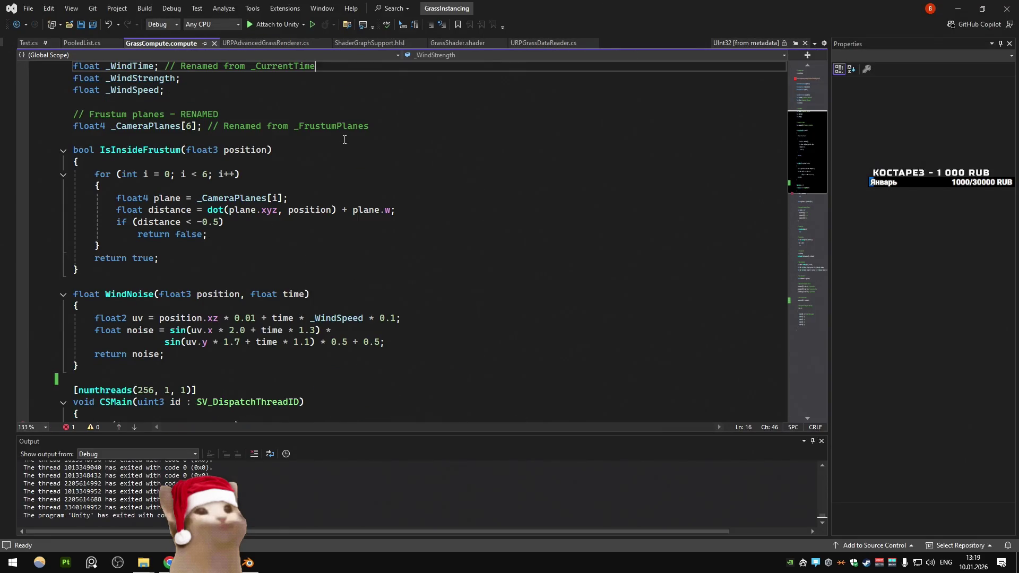
scroll(345, 139, "down", 7)
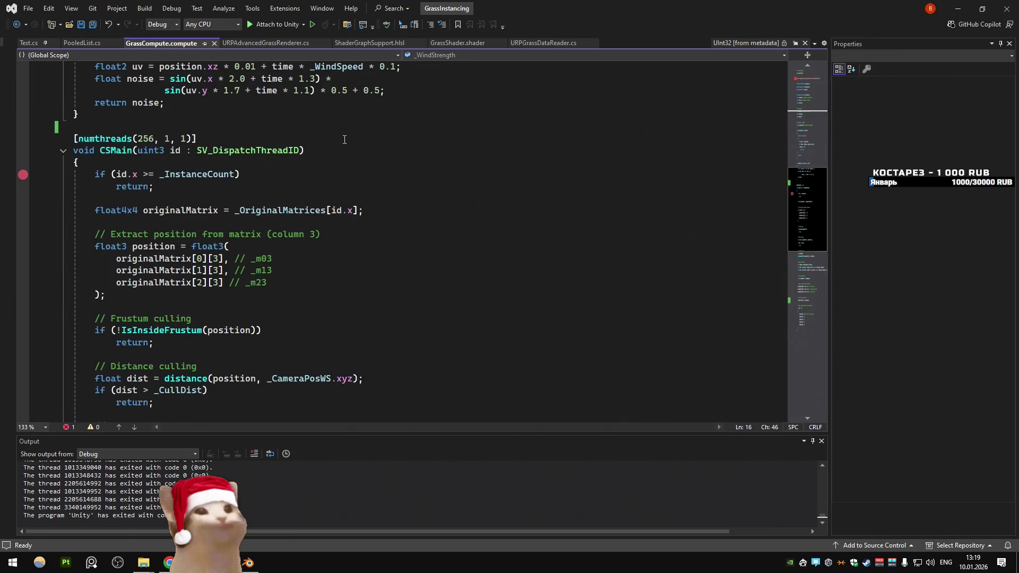
scroll(345, 140, "down", 3)
left_click_drag(173, 295, 118, 201)
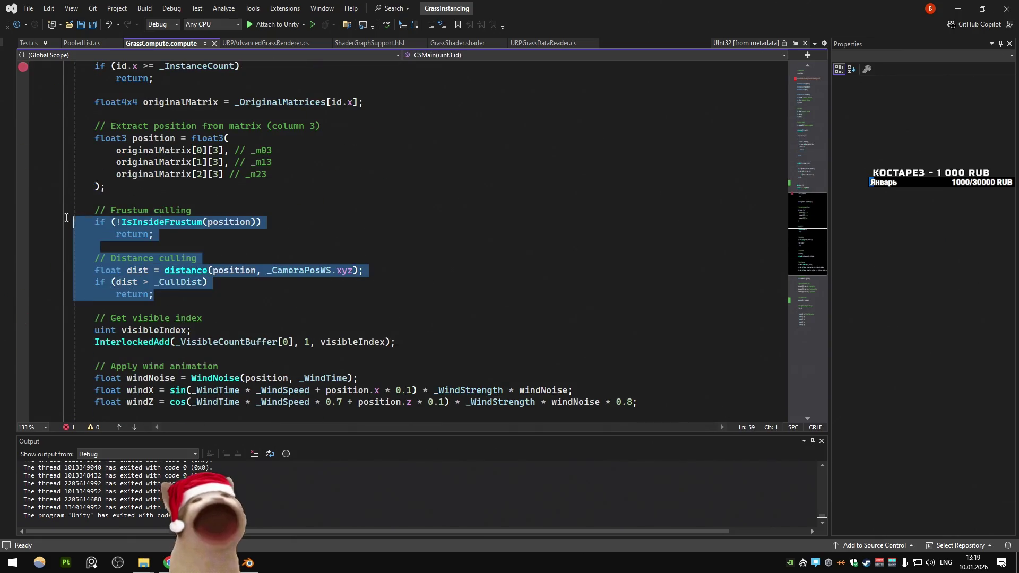
Step: Comment out the selected culling lines in GrassCompute.compute with Ctrl+K, Ctrl+C
key("ctrl+k")
key("ctrl+c")
left_click(384, 197)
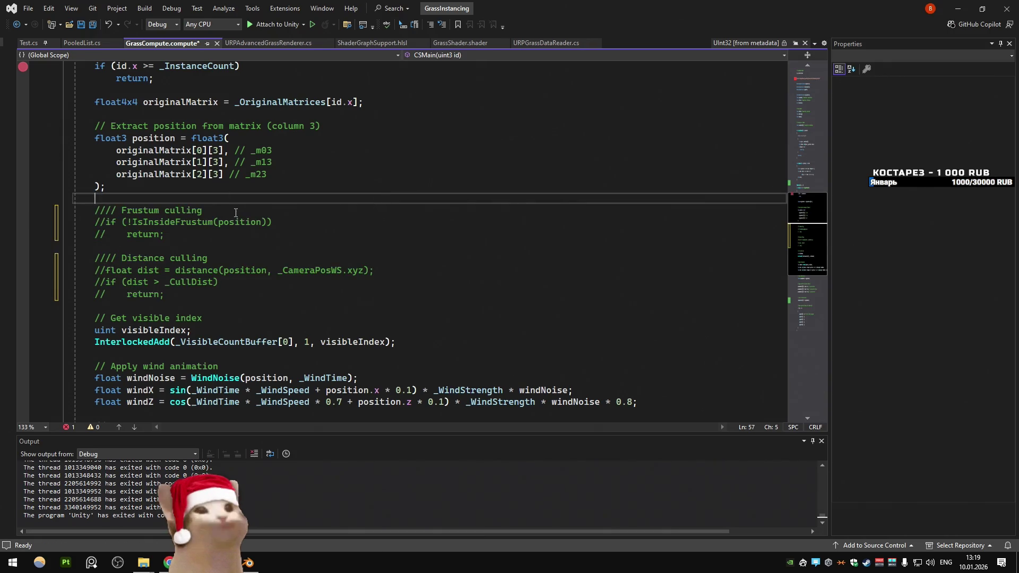
Step: Comment out the visible-index counter and the wind animation lines as well
scroll(226, 208, "down", 4)
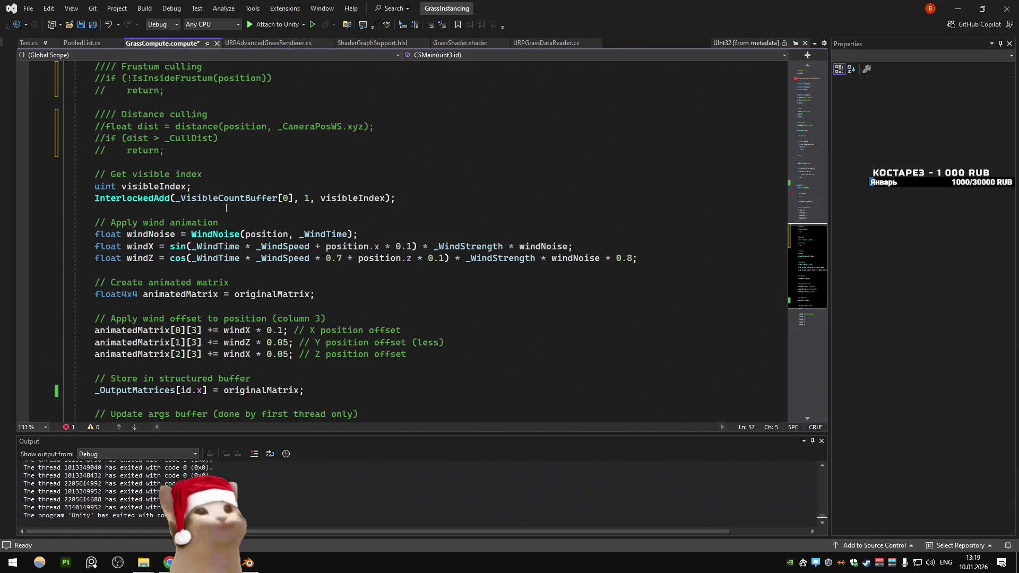
scroll(225, 206, "down", 3)
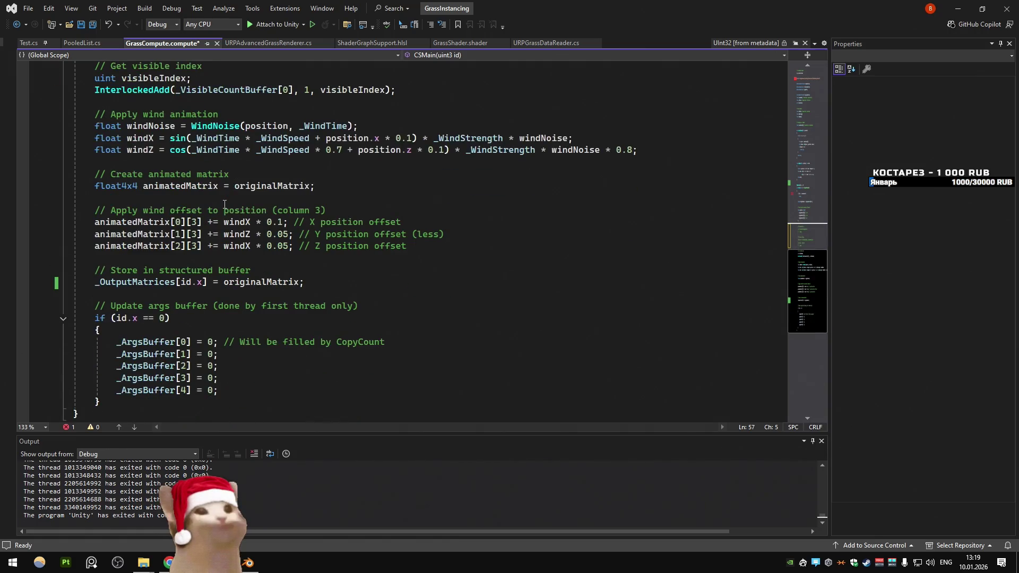
scroll(224, 204, "up", 2)
mouse_move(409, 318)
left_mouse_down()
mouse_move(96, 247)
mouse_move(96, 162)
mouse_move(386, 306)
left_mouse_up()
left_click_drag(302, 284, 38, 153)
key("ctrl+k")
key("ctrl+c")
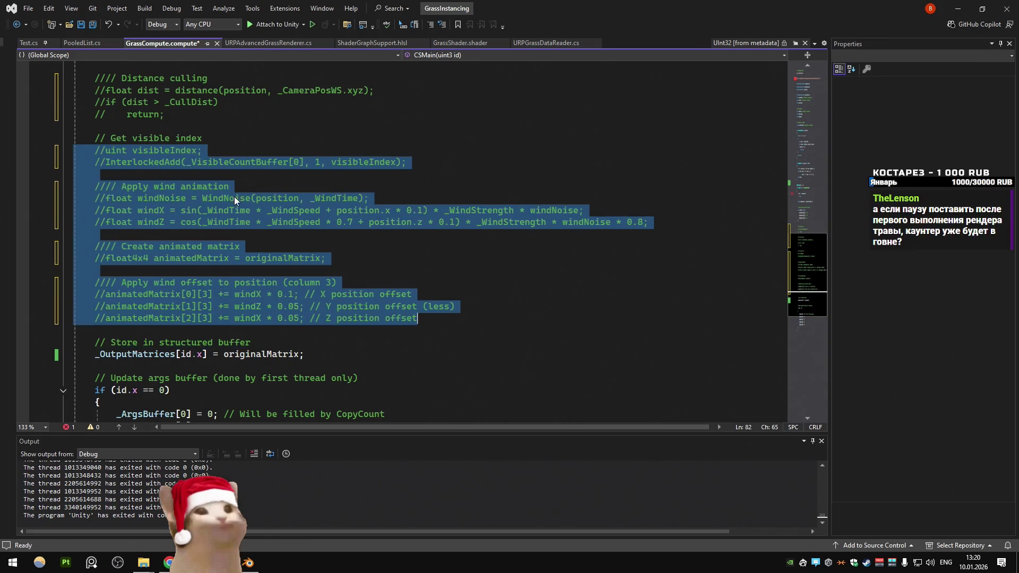
left_click(282, 321)
scroll(265, 303, "up", 7)
scroll(250, 286, "down", 9)
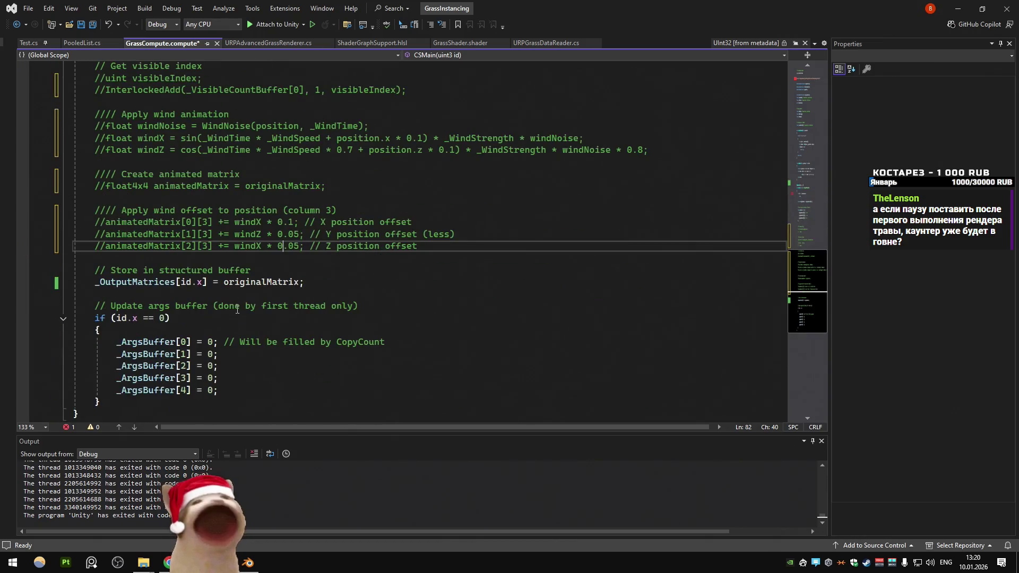
key("alt+Tab")
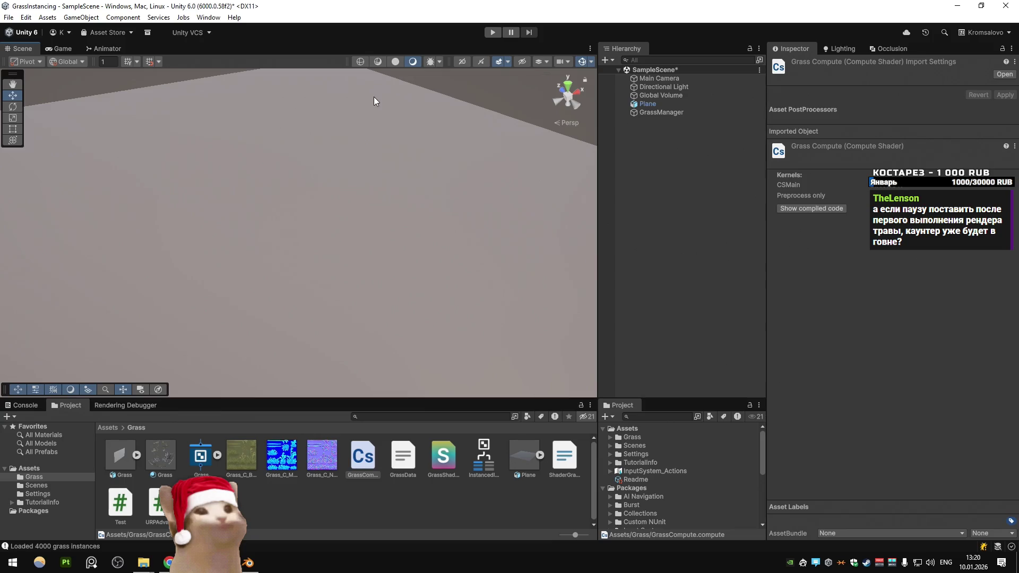
Step: Play the grass scene, note 8400018 visible instances with no grass drawn, then stop
left_click(493, 32)
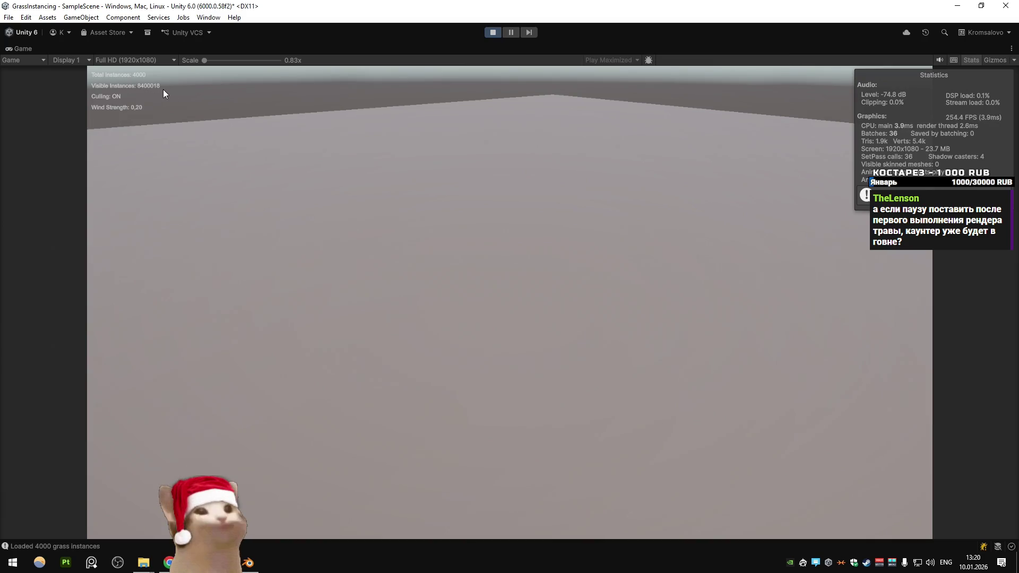
left_click(492, 34)
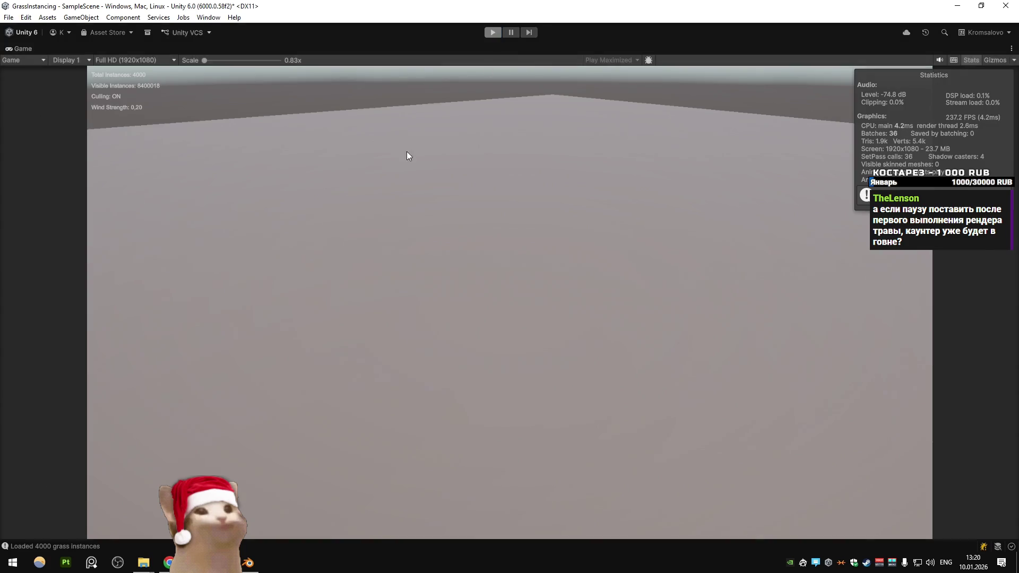
key("alt+Tab")
left_click(323, 287)
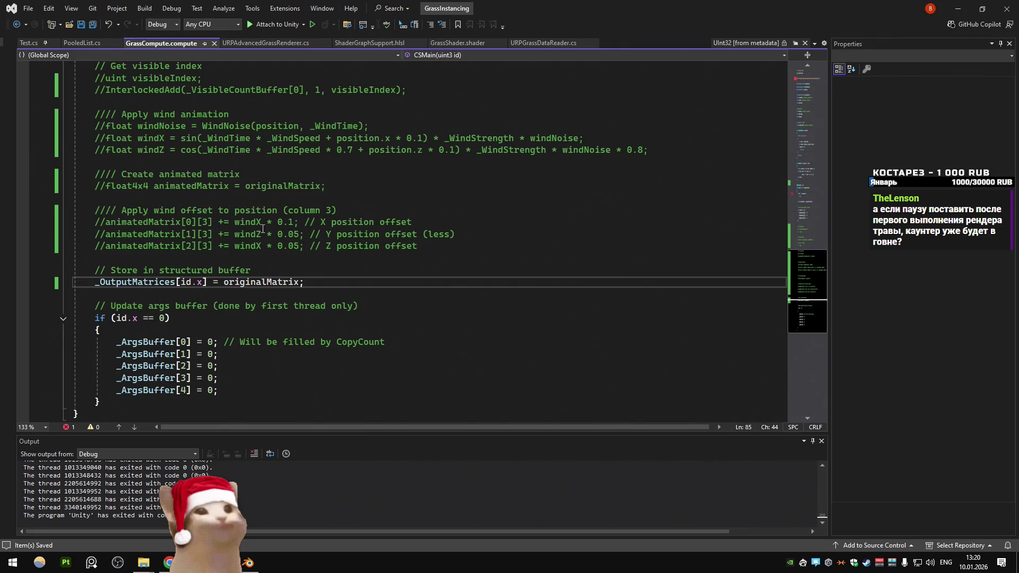
Step: Inspect the _OutputMatrices line and highlight every use of id in the kernel
scroll(258, 228, "down", 3)
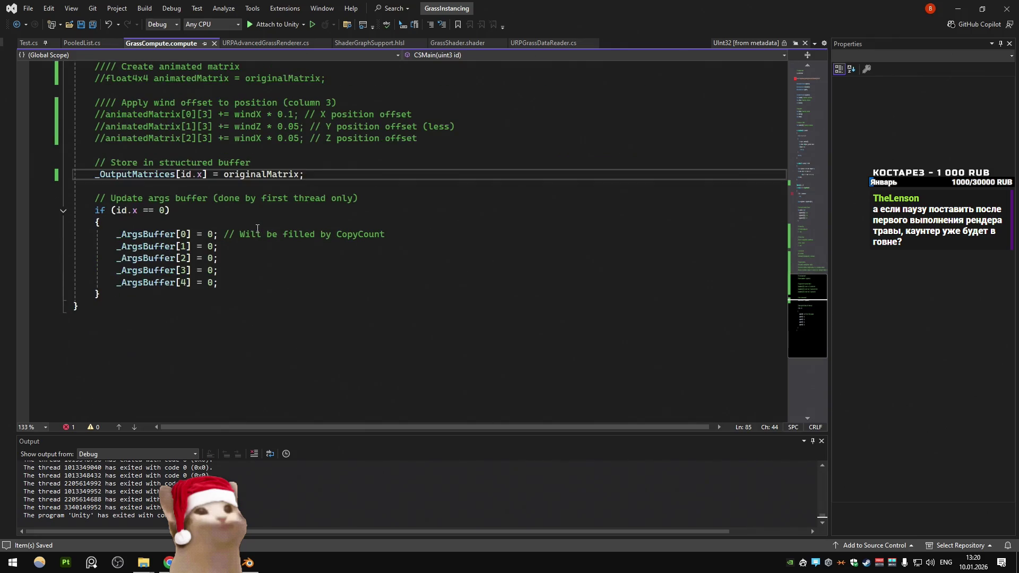
right_click(256, 228)
left_click(250, 198)
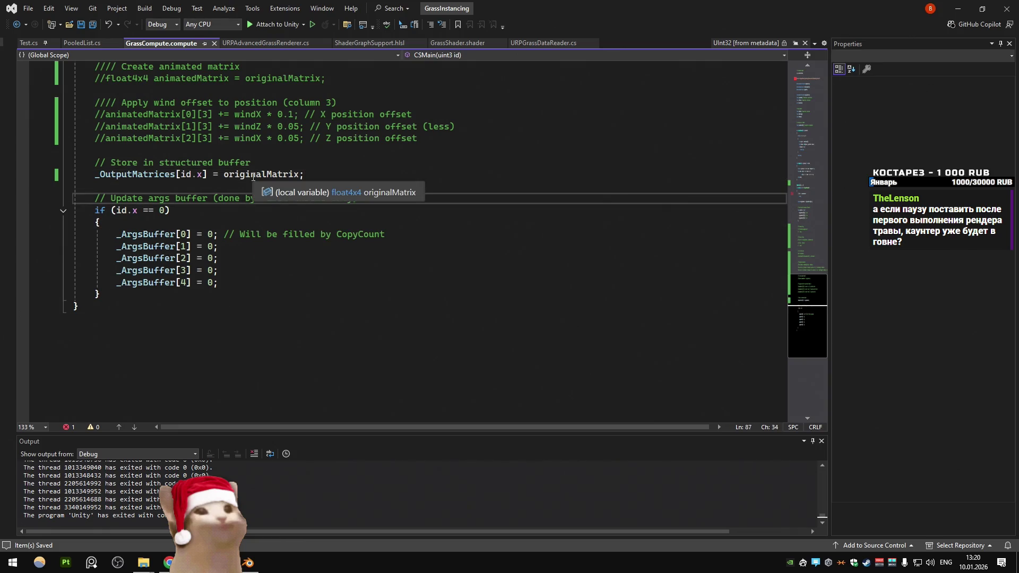
left_click(333, 173)
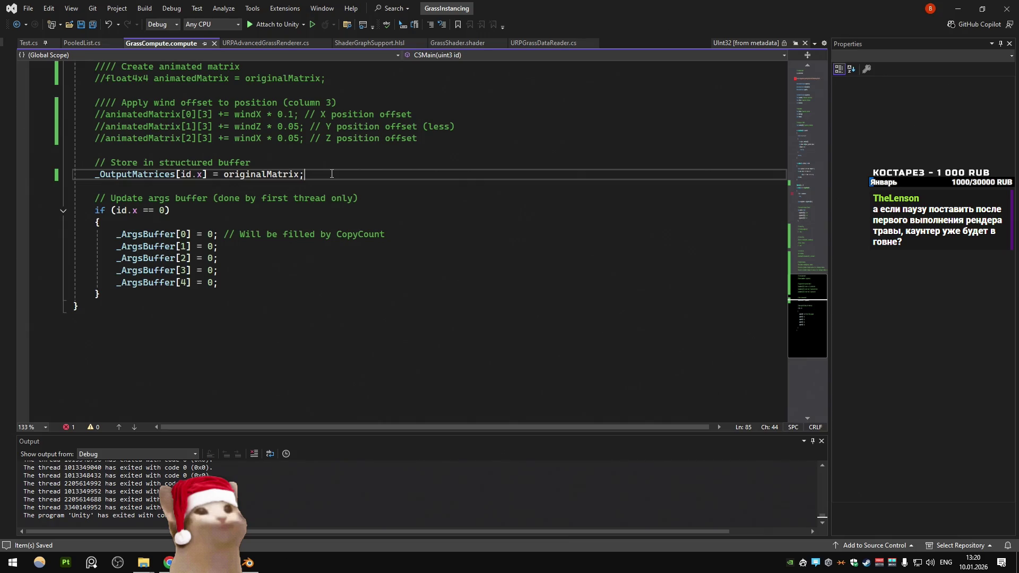
mouse_move(270, 177)
scroll(270, 177, "up", 17)
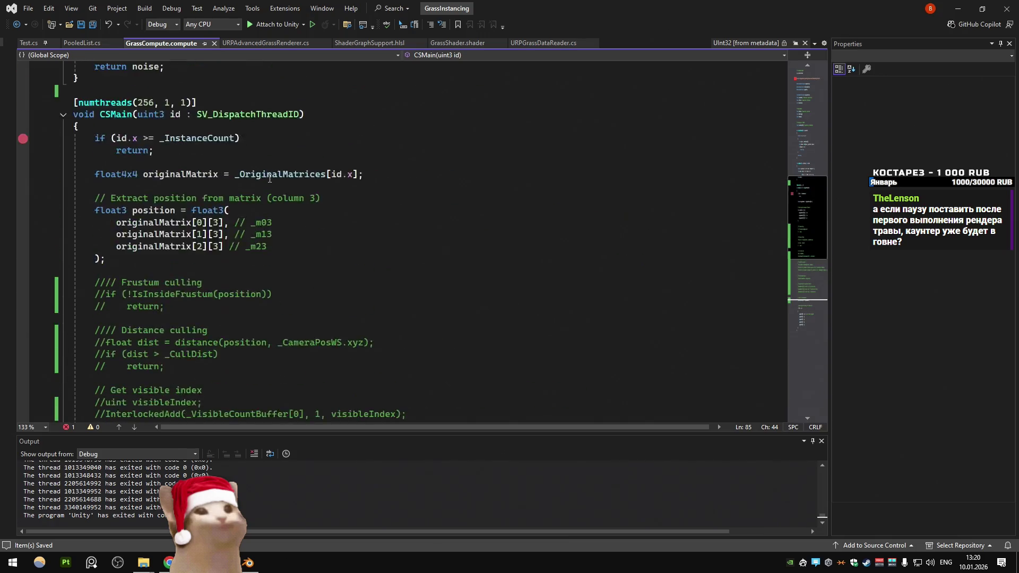
scroll(269, 178, "down", 2)
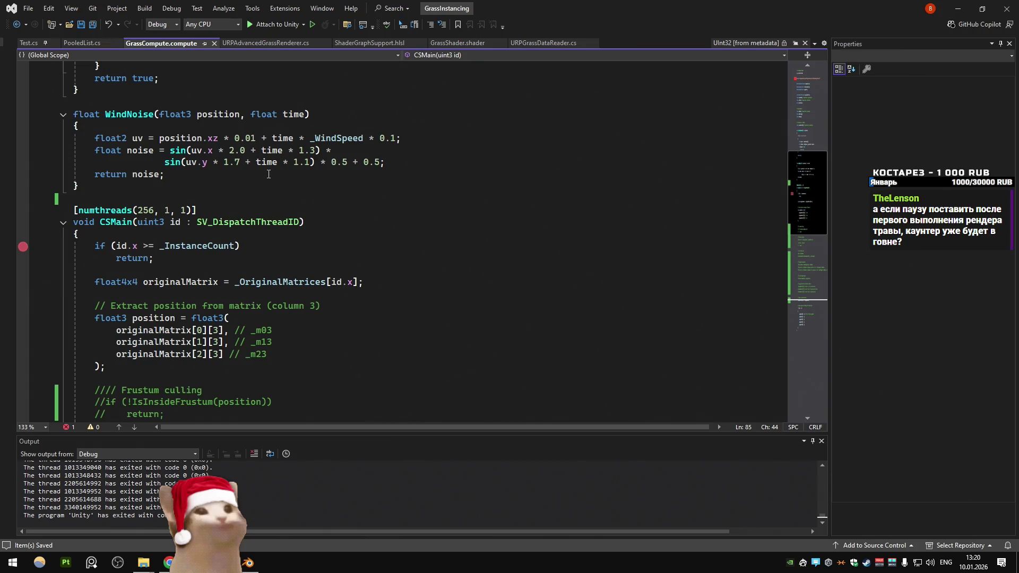
scroll(269, 175, "down", 2)
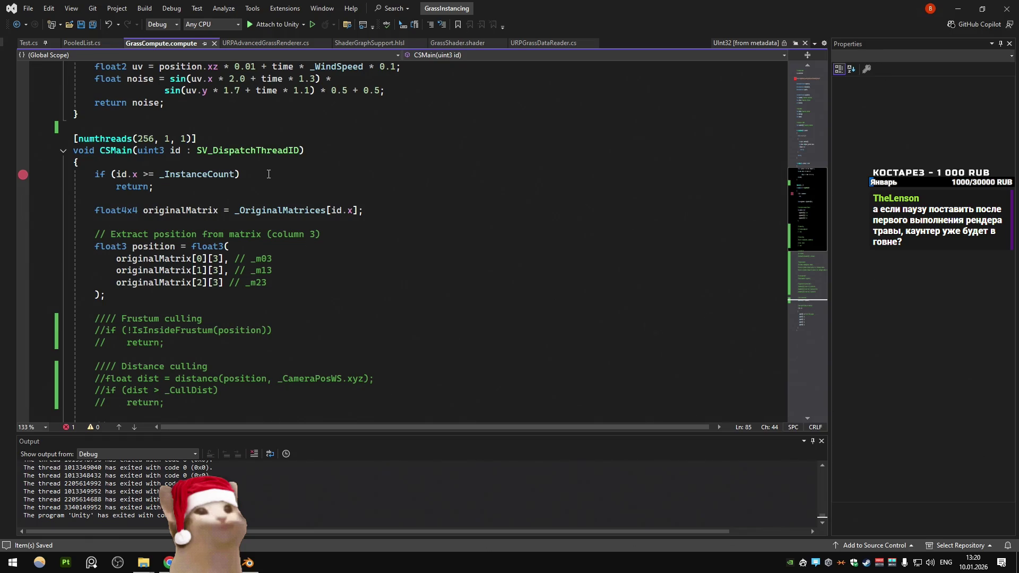
left_click(117, 174)
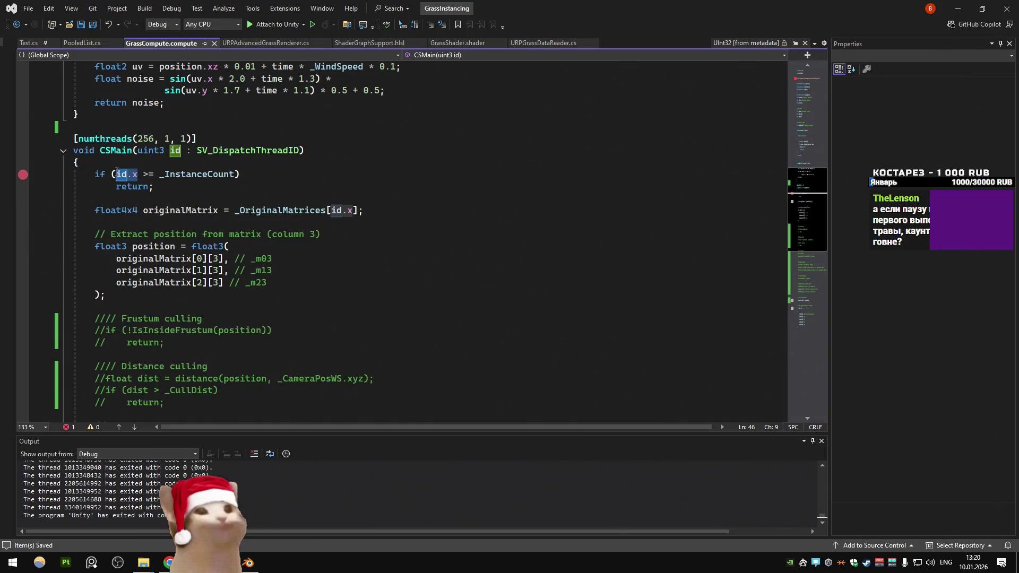
Step: Examine the _OriginalMatrices[id.x] read, originalMatrix uses, and the position extraction block
left_click(187, 222)
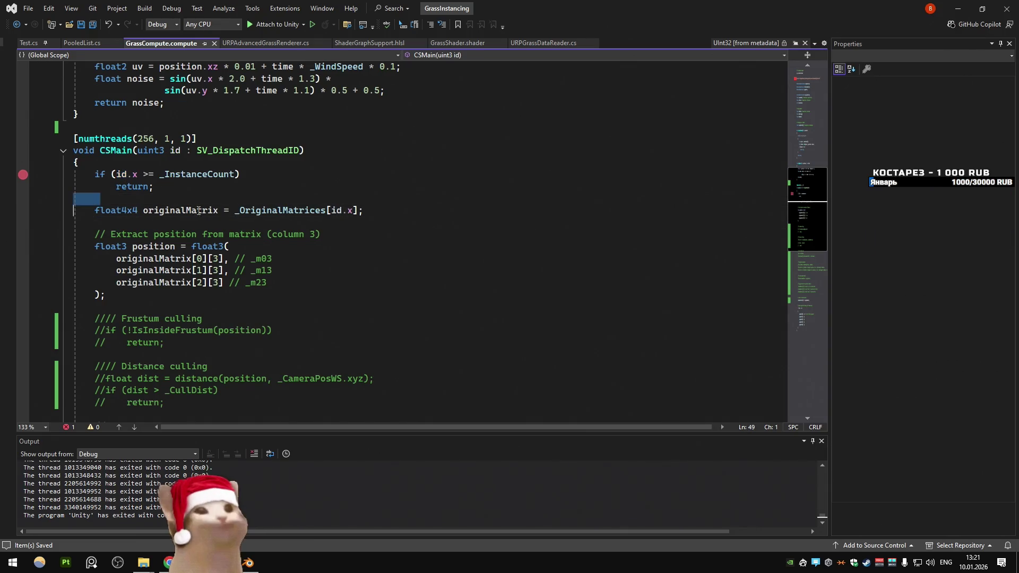
left_click_drag(363, 210, 235, 210)
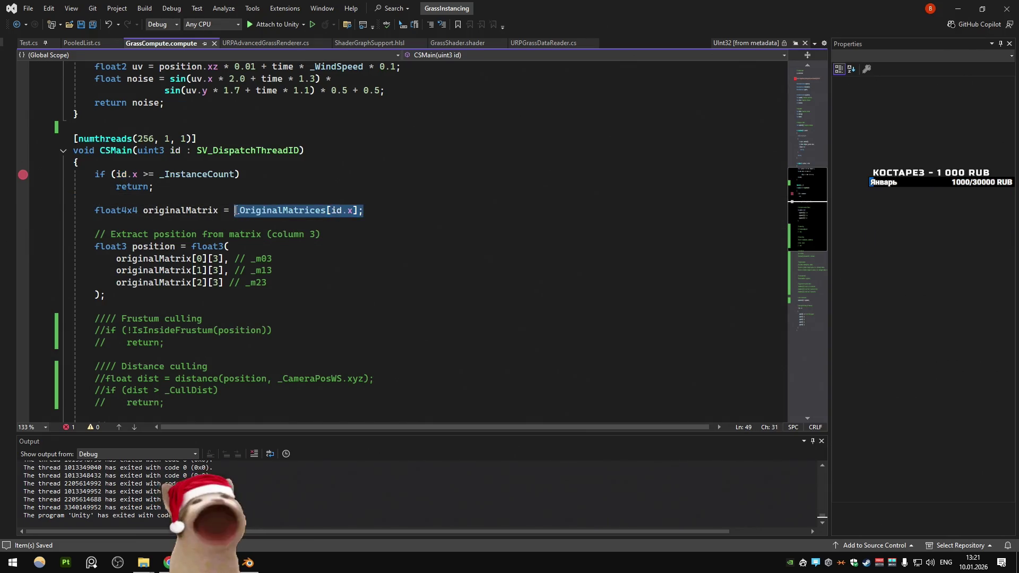
left_click(180, 210)
left_click(180, 259)
scroll(186, 278, "down", 2)
left_click_drag(187, 234, 96, 174)
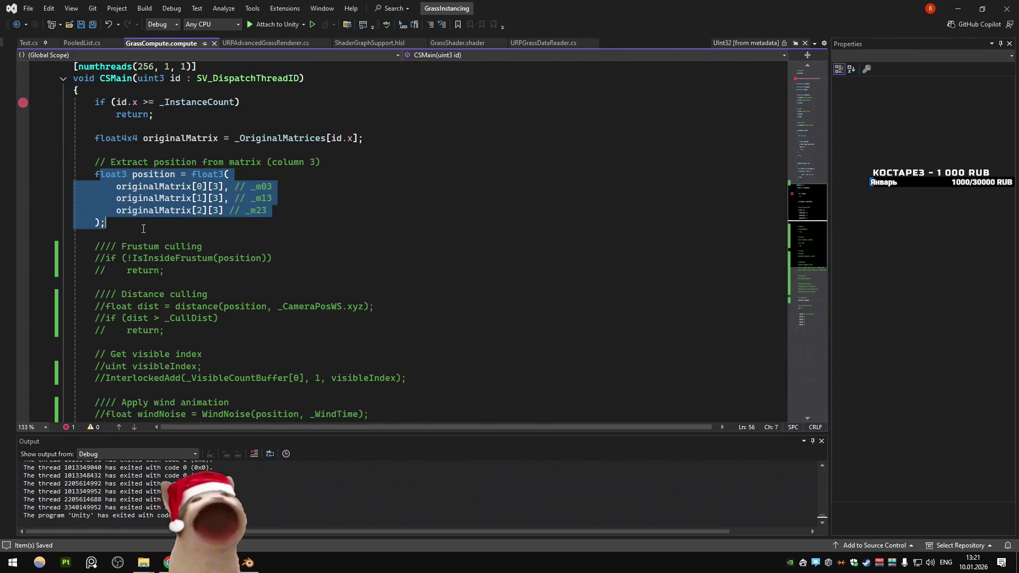
left_click(188, 234)
scroll(188, 238, "down", 10)
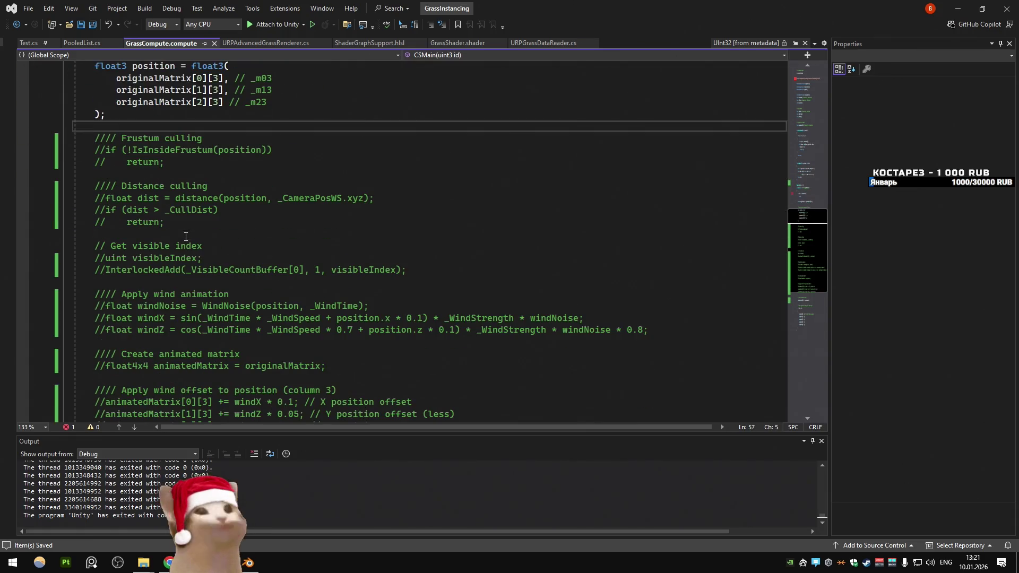
Step: Confirm originalMatrix is stored into _OutputMatrices[id.x], then search within URPAdvancedGrassRenderer.cs
left_click(200, 211)
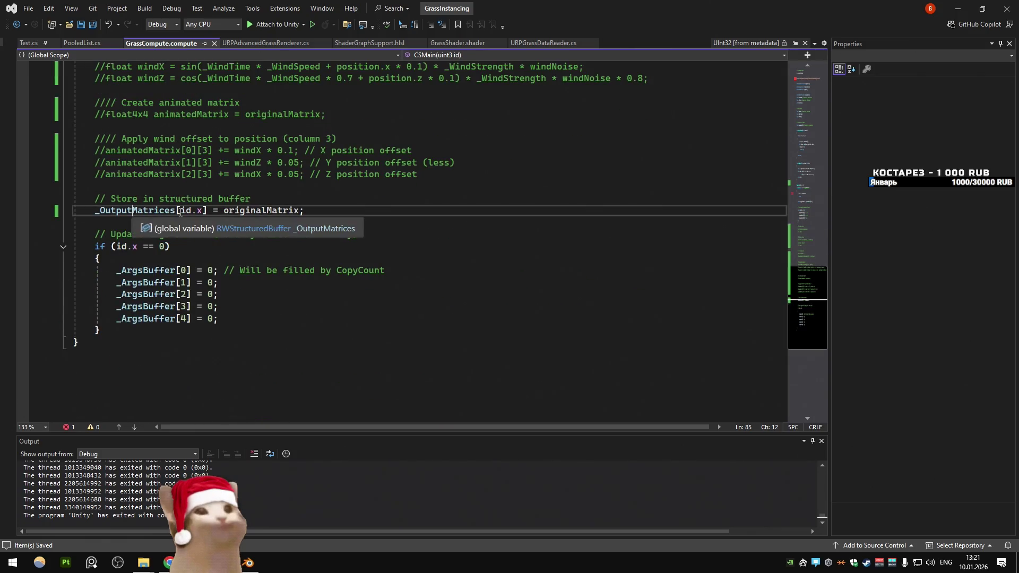
left_click_drag(207, 211, 90, 211)
scroll(187, 229, "up", 10)
scroll(187, 229, "up", 2)
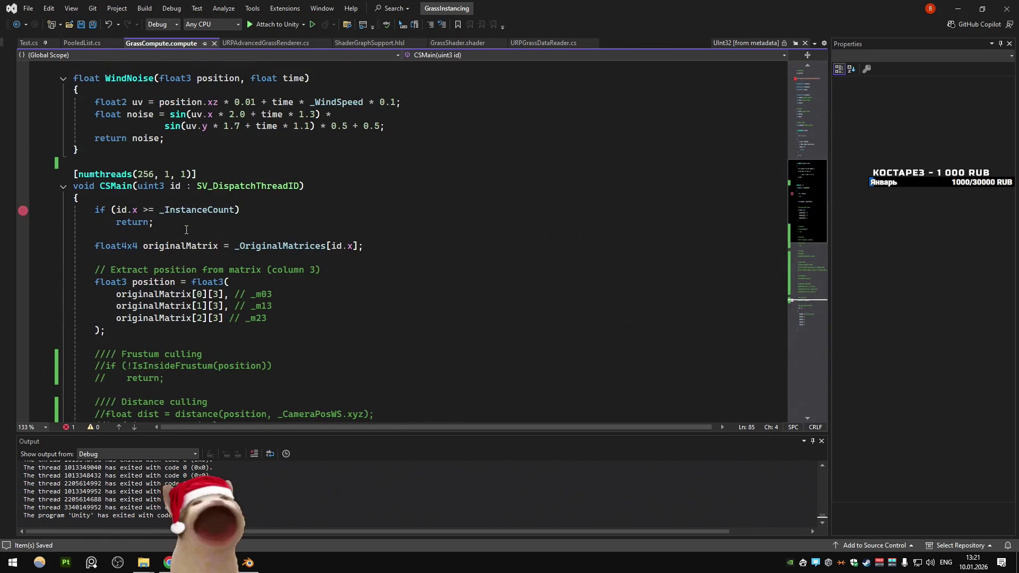
scroll(187, 229, "down", 12)
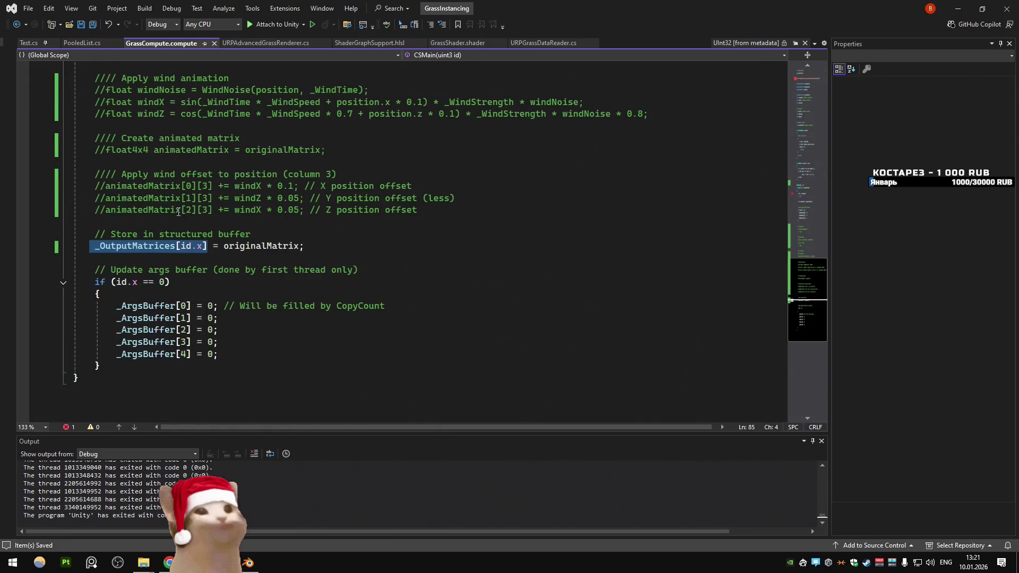
left_click(180, 200)
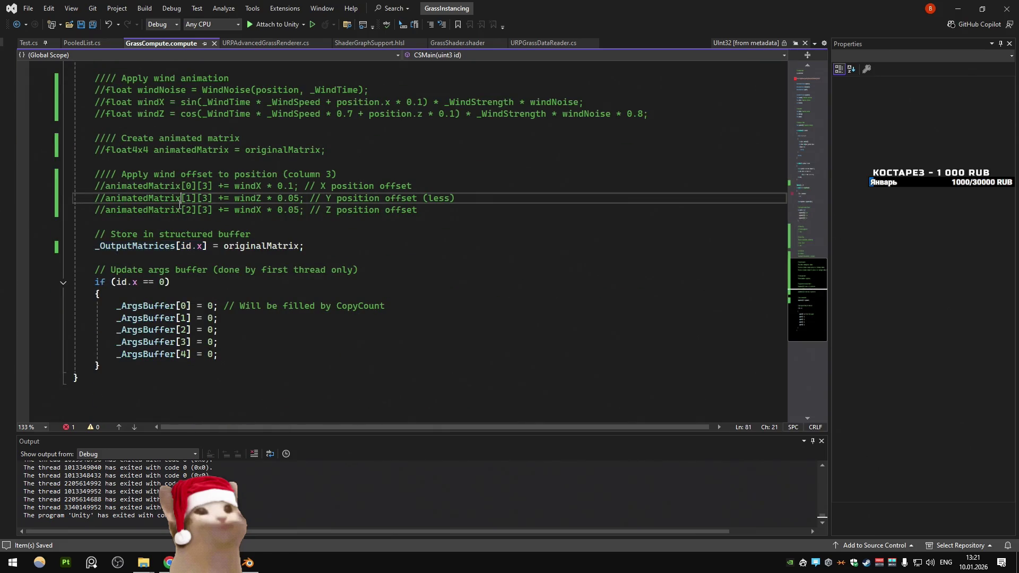
double_click(256, 247)
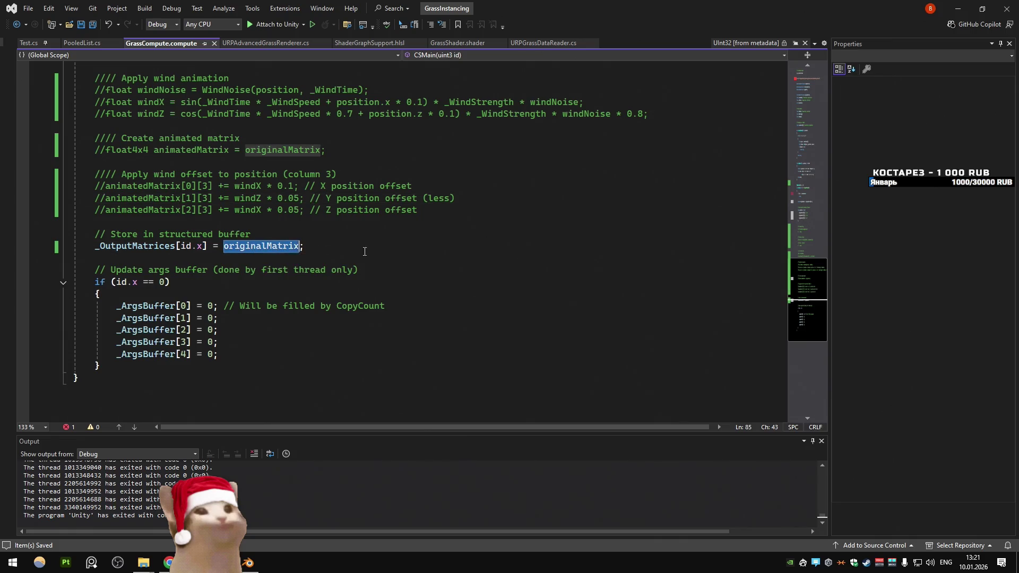
scroll(275, 246, "up", 10)
scroll(275, 245, "down", 10)
scroll(274, 245, "up", 10)
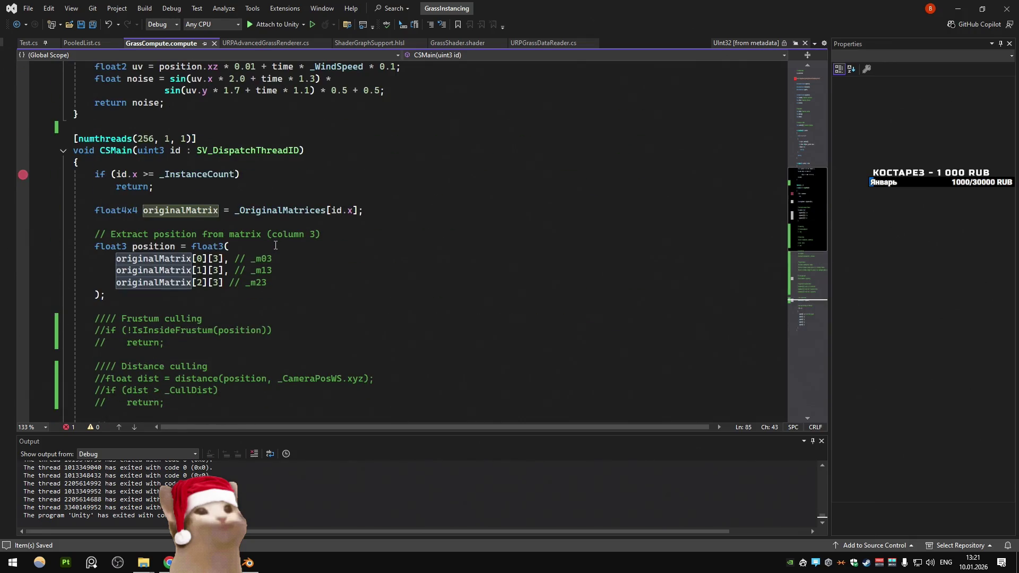
scroll(276, 245, "down", 10)
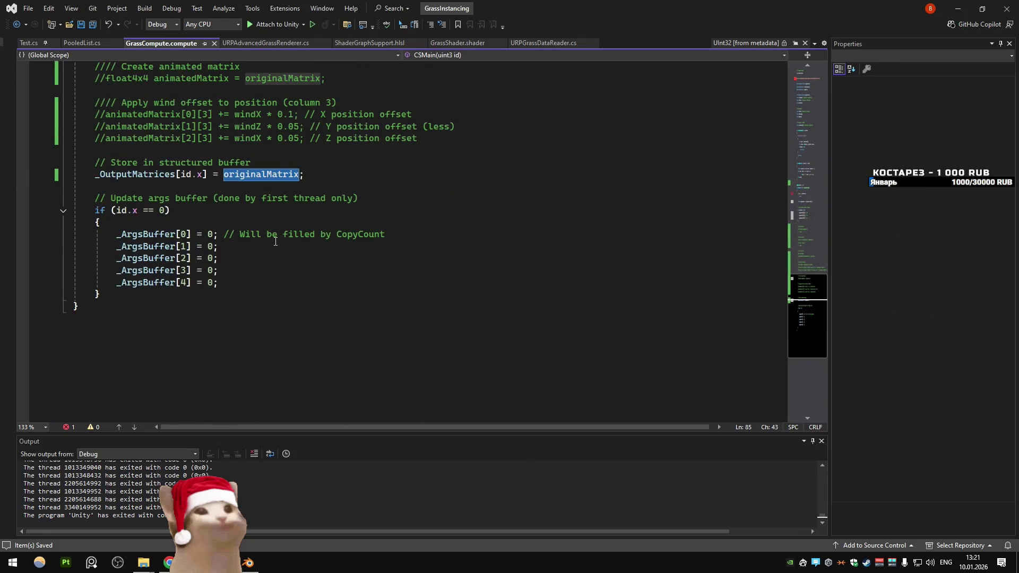
double_click(139, 175)
left_click(268, 44)
key("ctrl+f")
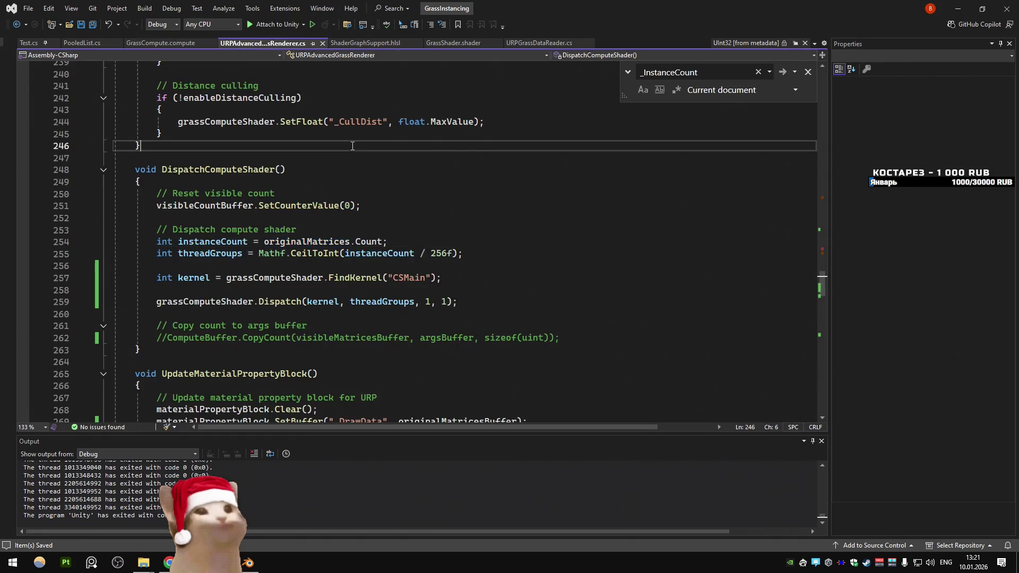
Step: Search the renderer script for _OutputMatrices, then return to CSMain and select the _OriginalMatrices[id.x] read
type("_OutputMatrices")
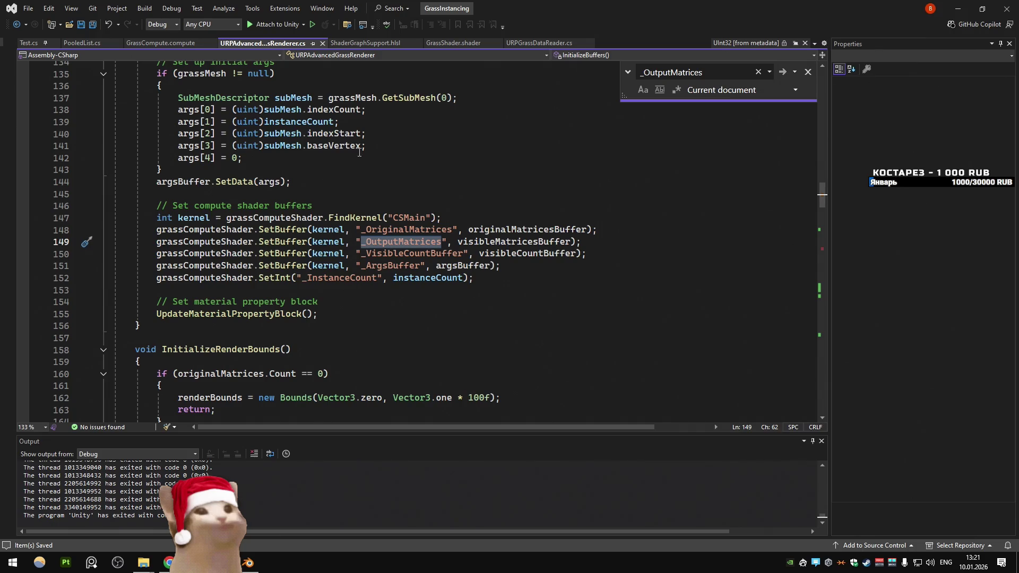
mouse_move(340, 136)
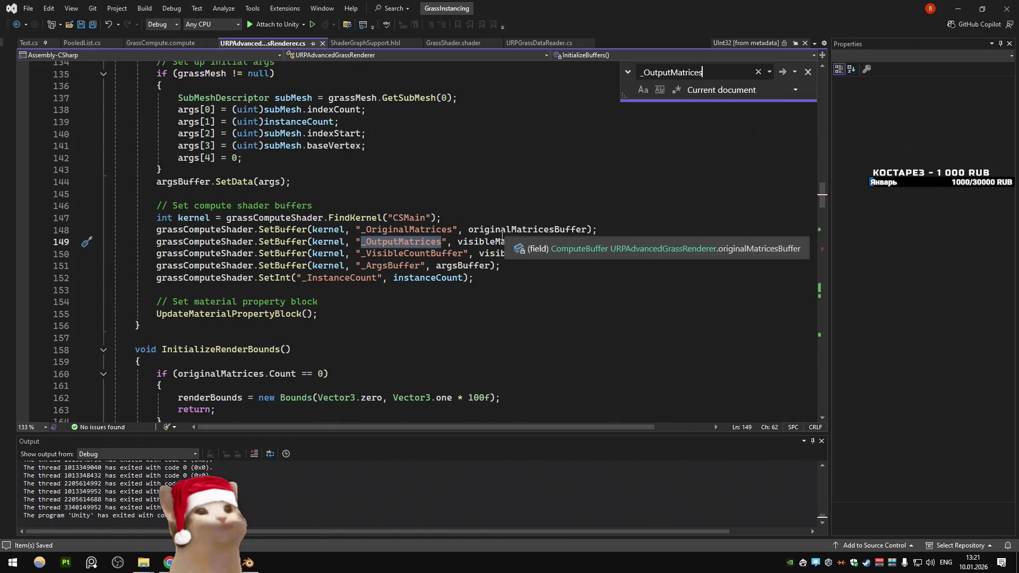
left_click(365, 42)
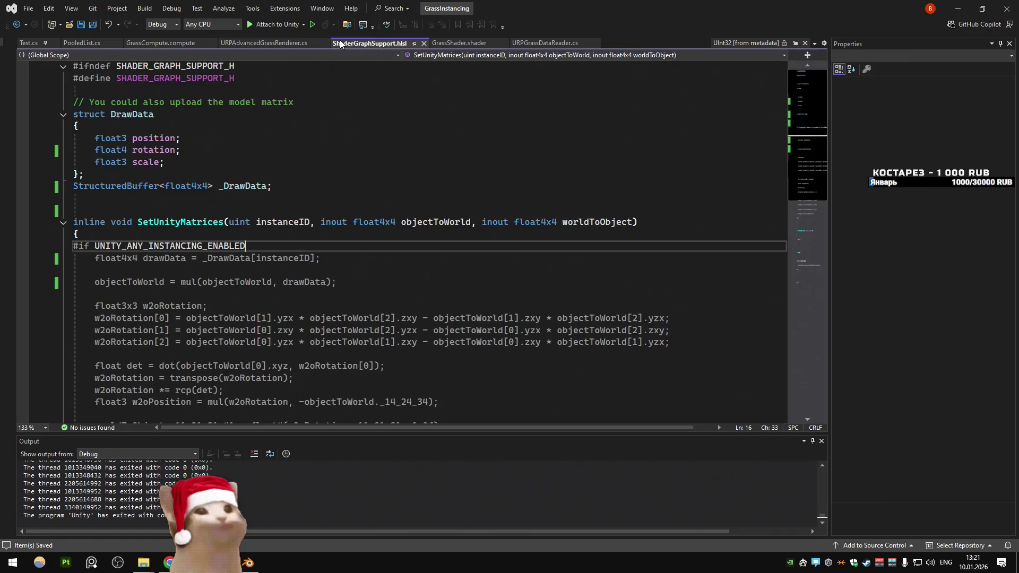
left_click(165, 43)
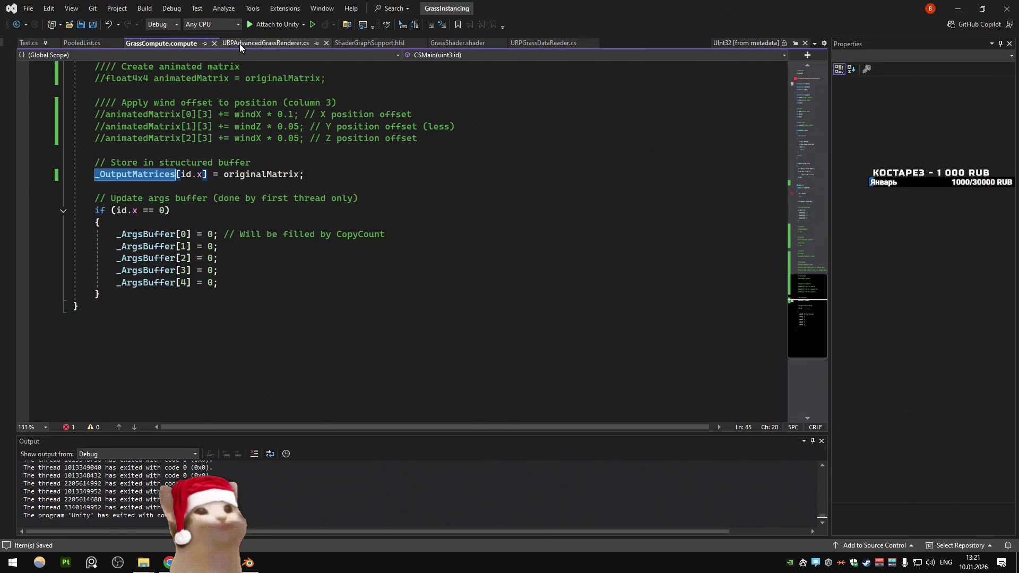
left_click(330, 180)
scroll(330, 180, "up", 14)
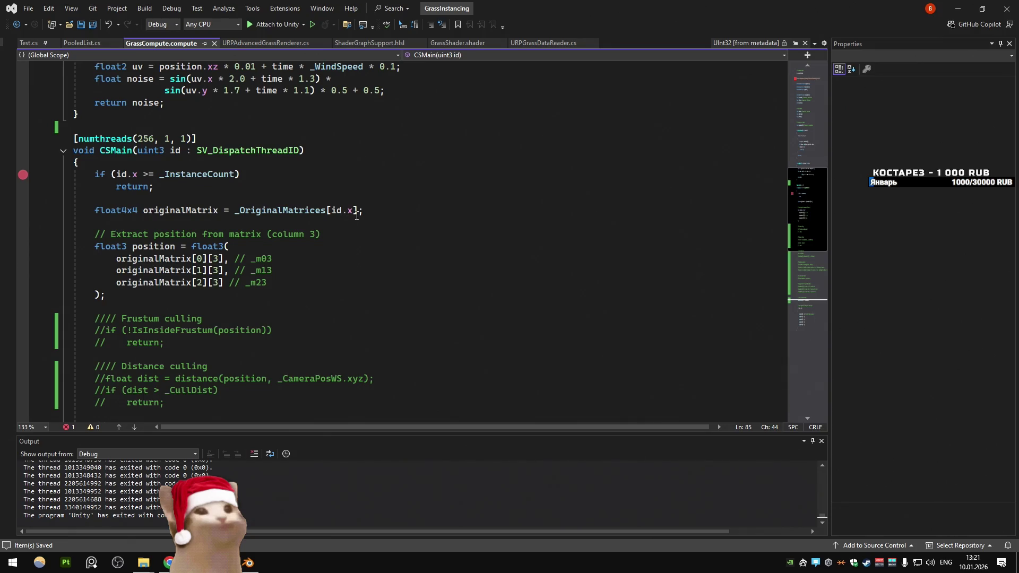
left_click_drag(356, 212, 234, 211)
key("ctrl+c")
scroll(298, 239, "down", 15)
Step: Add '_OriginalMatrices[id.x] = originalMatrix;' below the _OutputMatrices store and save the shader
left_click(347, 139)
key("Return")
key("ctrl+v")
type("= or")
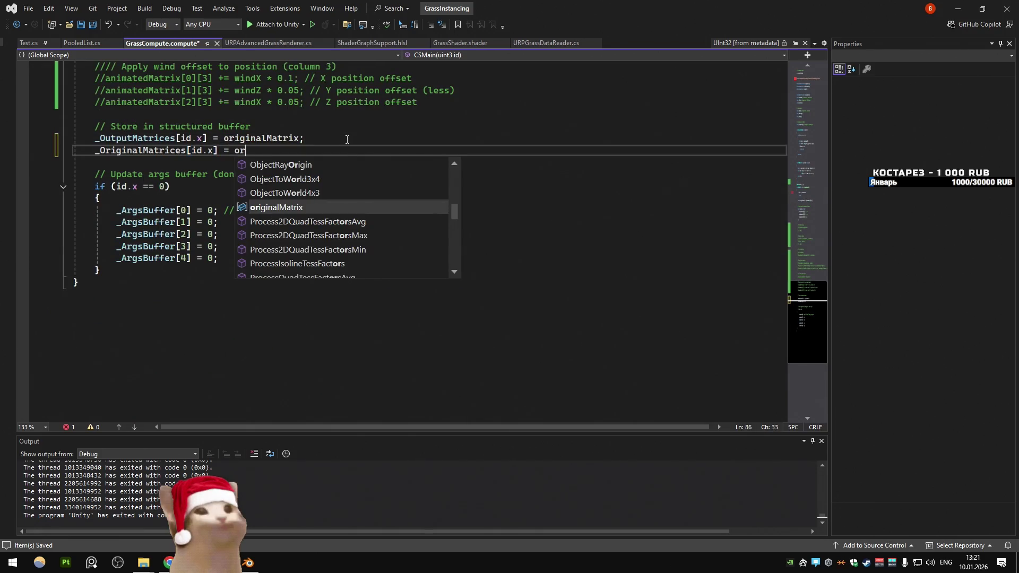
type(";")
key("ctrl+s")
Step: Review Unity's 'l-value specifies const object' error at GrassCompute.compute line 86
key("alt+Tab")
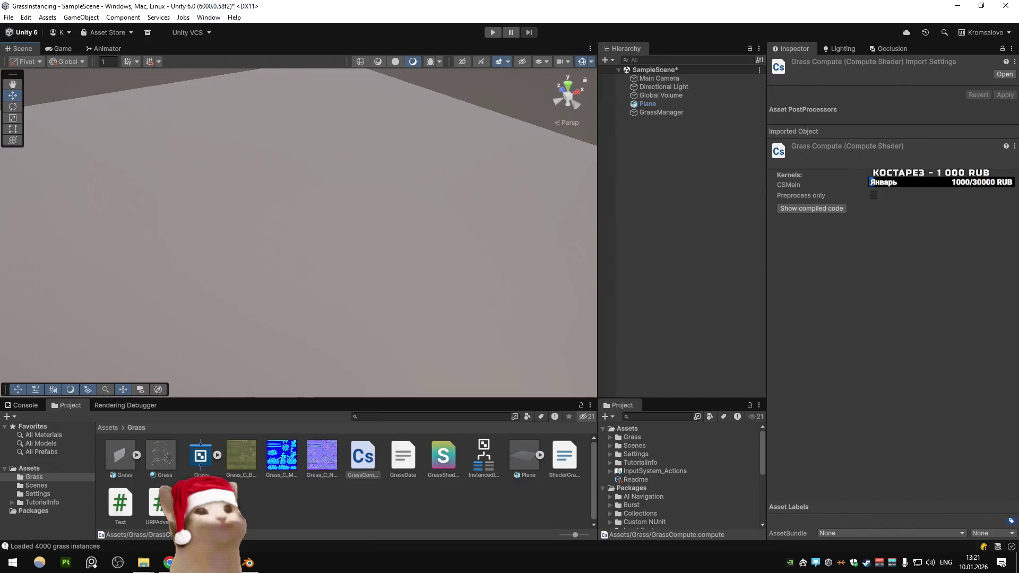
left_click(21, 405)
left_click(10, 417)
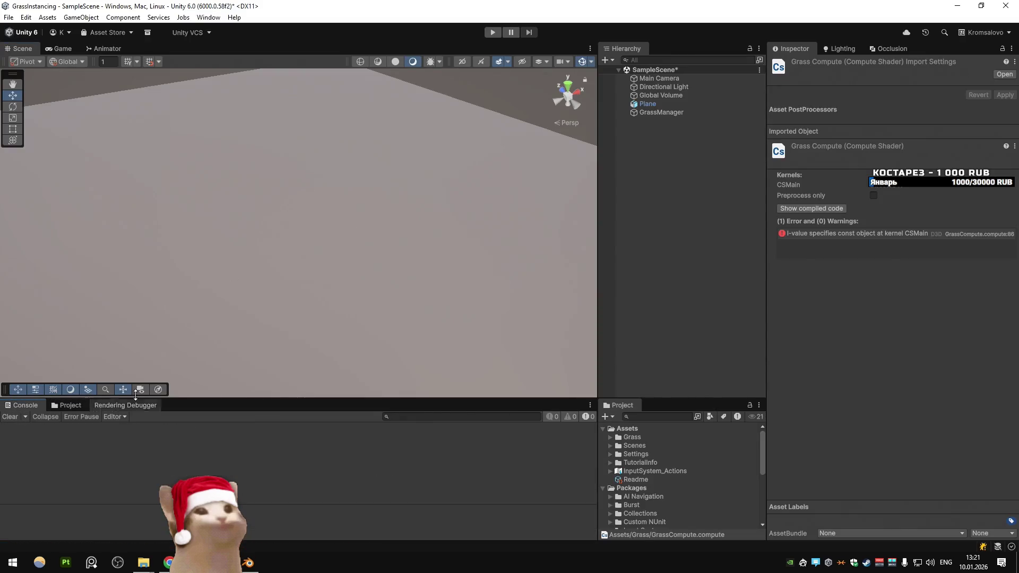
left_click(75, 405)
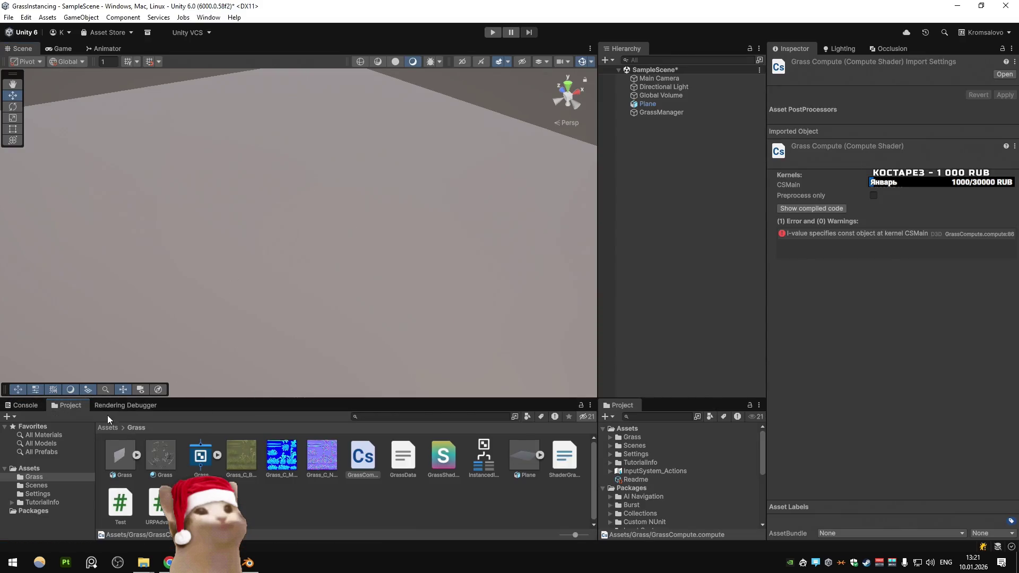
double_click(810, 237)
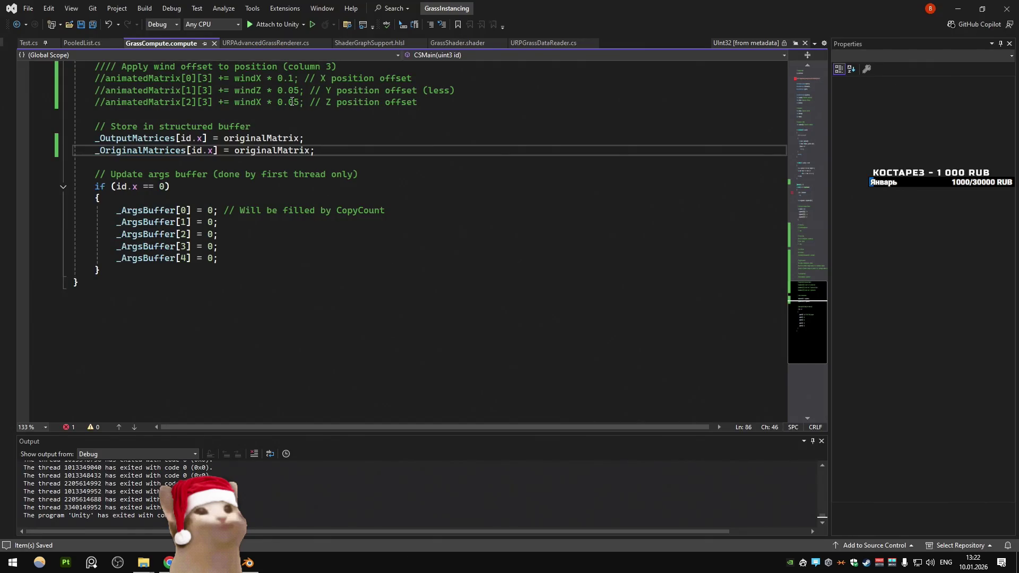
key("alt+Tab")
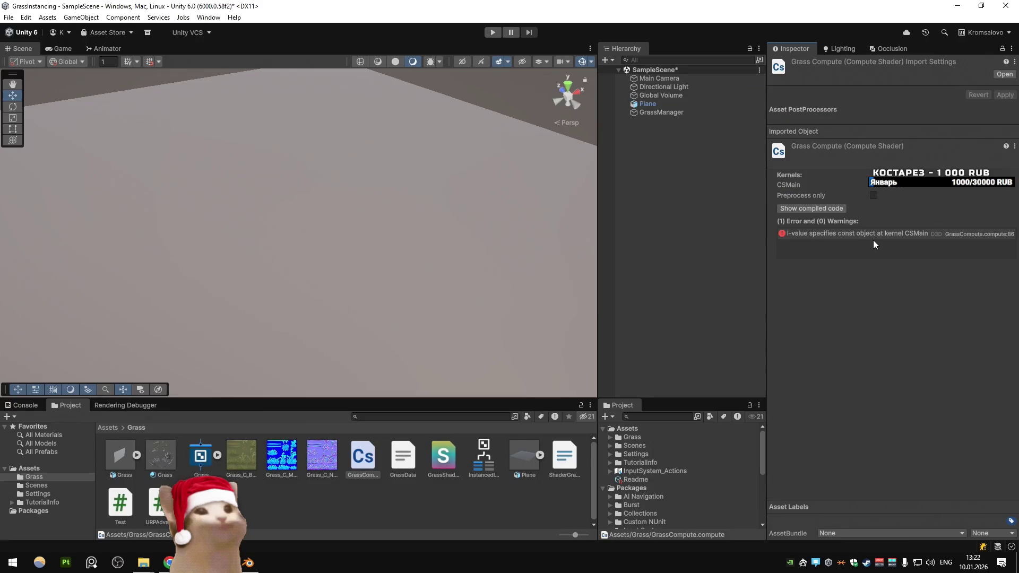
mouse_move(768, 228)
left_mouse_down()
mouse_move(659, 228)
mouse_move(750, 228)
left_mouse_up()
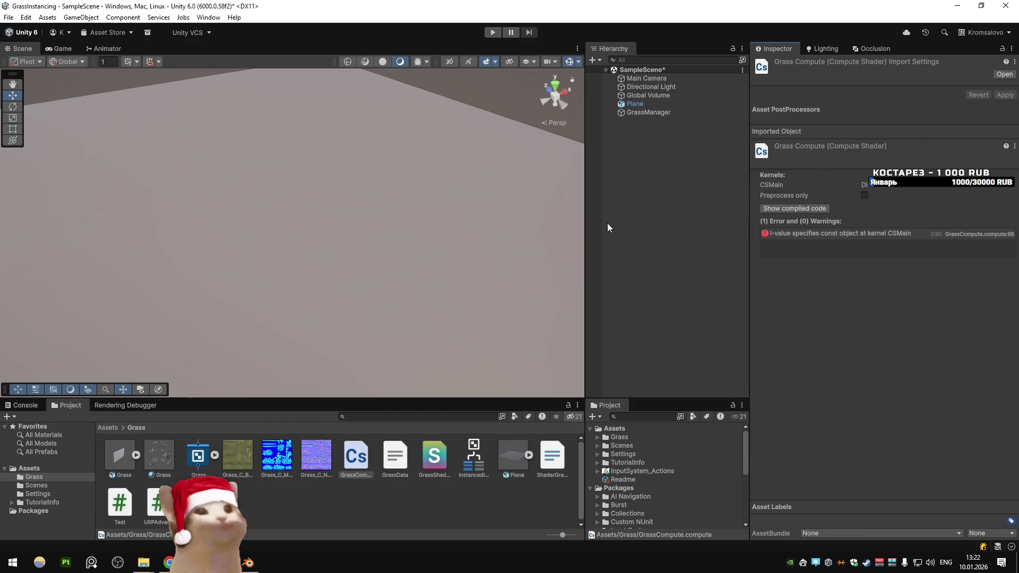
key("alt+Tab")
scroll(221, 203, "up", 5)
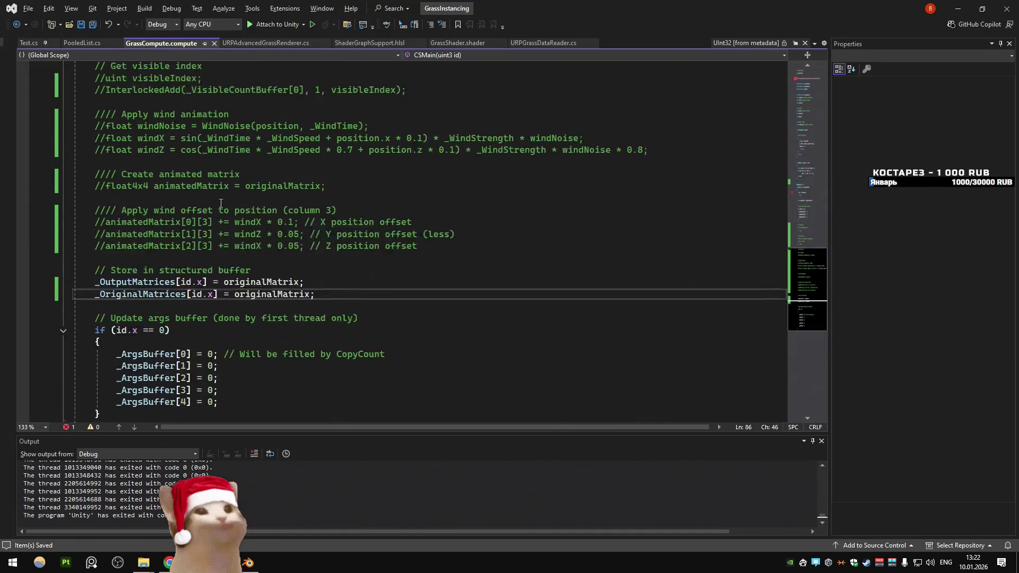
Step: Check the _OriginalMatrices declaration, a StructuredBuffer unlike the RWStructuredBuffer output
scroll(222, 203, "up", 5)
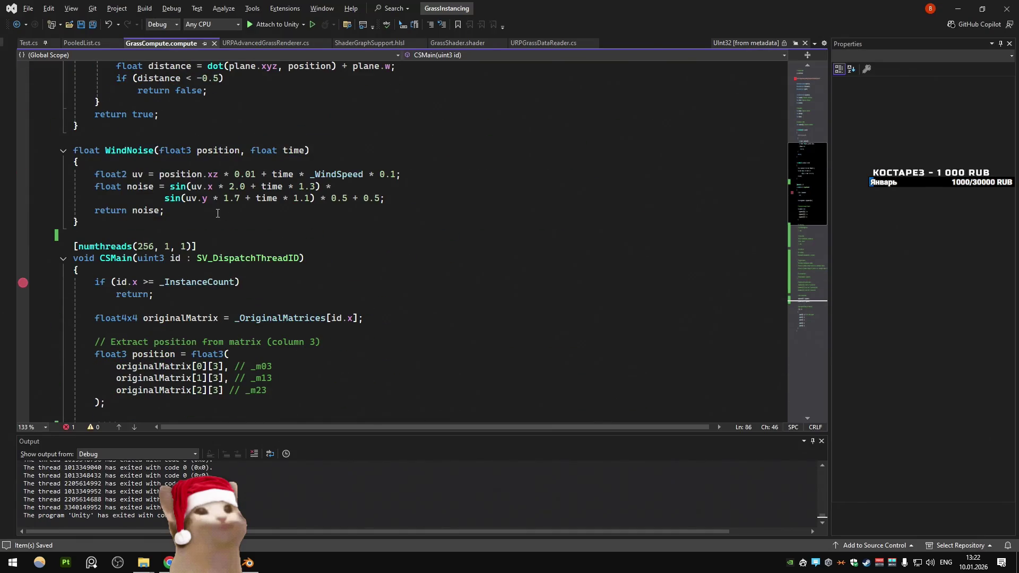
left_click(266, 318)
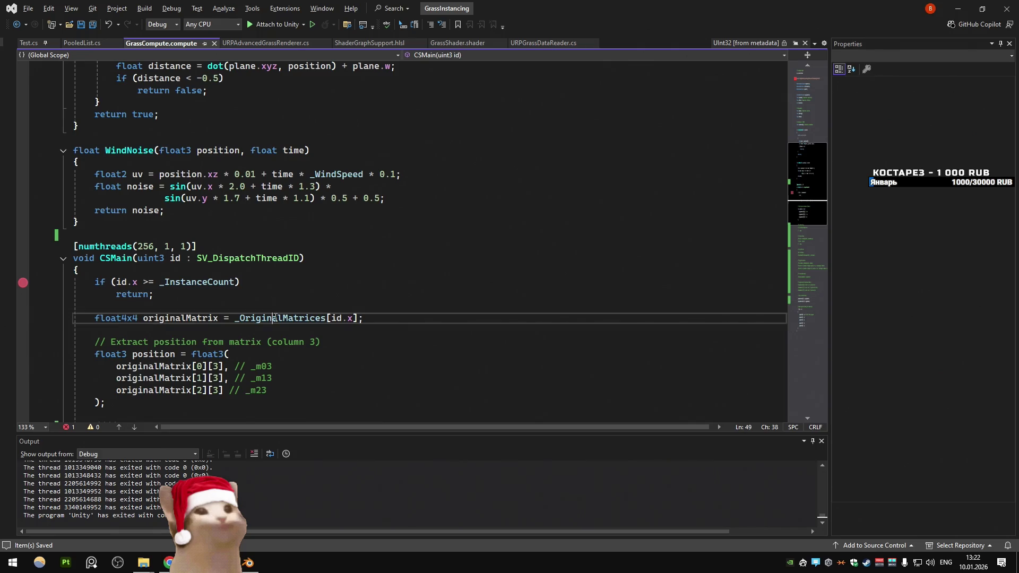
key("F12")
scroll(318, 291, "up", 2)
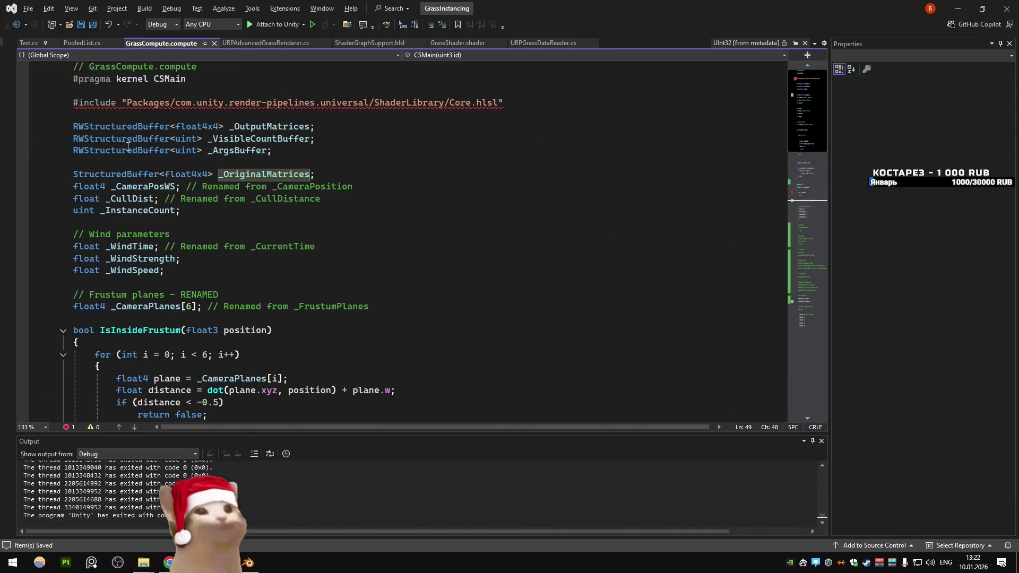
double_click(121, 138)
Step: Delete the _OriginalMatrices write-back line and save GrassCompute.compute
key("ctrl+minus")
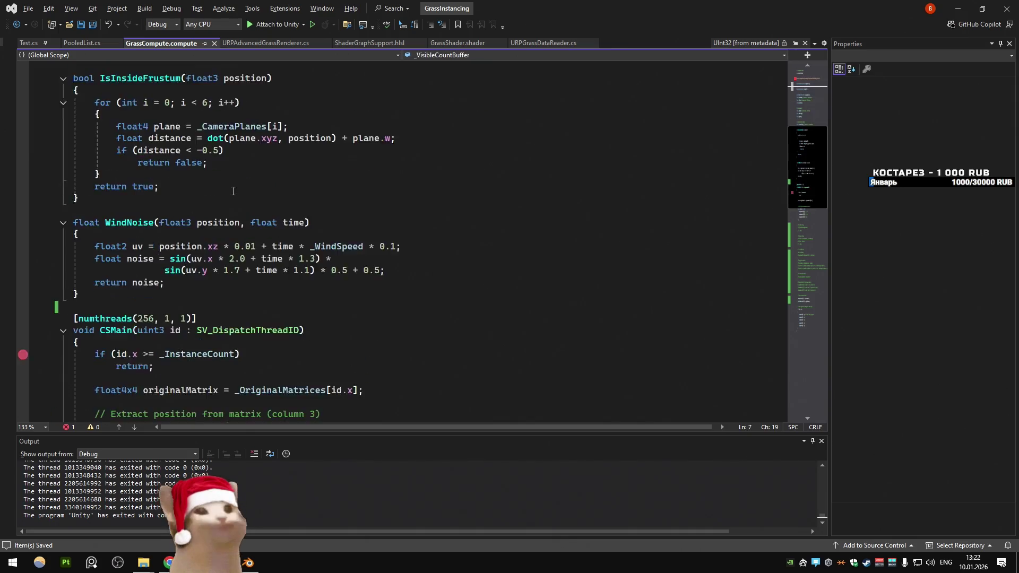
key("shift+Home")
key("BackSpace")
key("BackSpace")
key("ctrl+s")
double_click(260, 211)
scroll(199, 188, "up", 5)
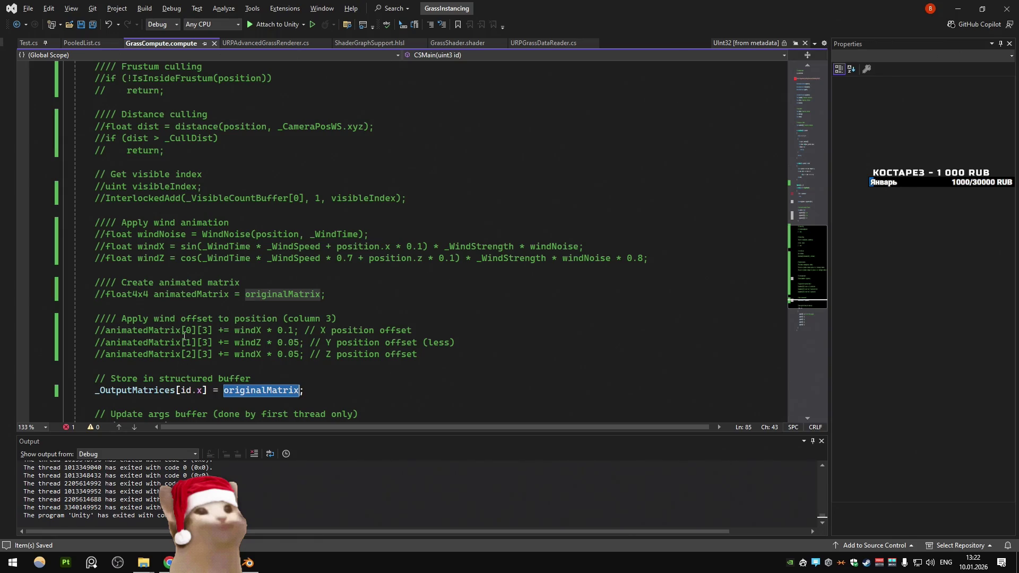
scroll(186, 327, "up", 4)
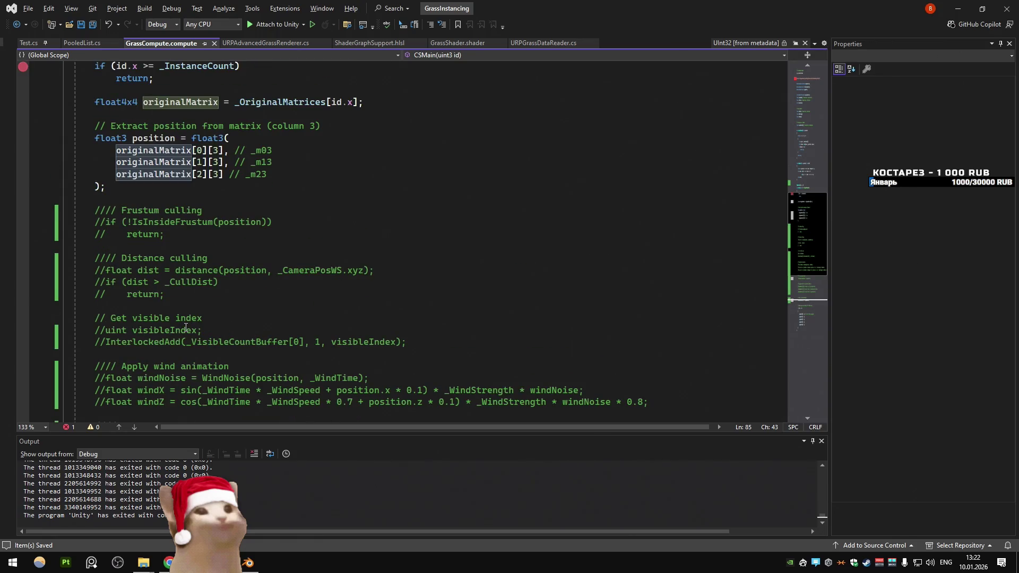
scroll(186, 327, "down", 5)
left_click(266, 43)
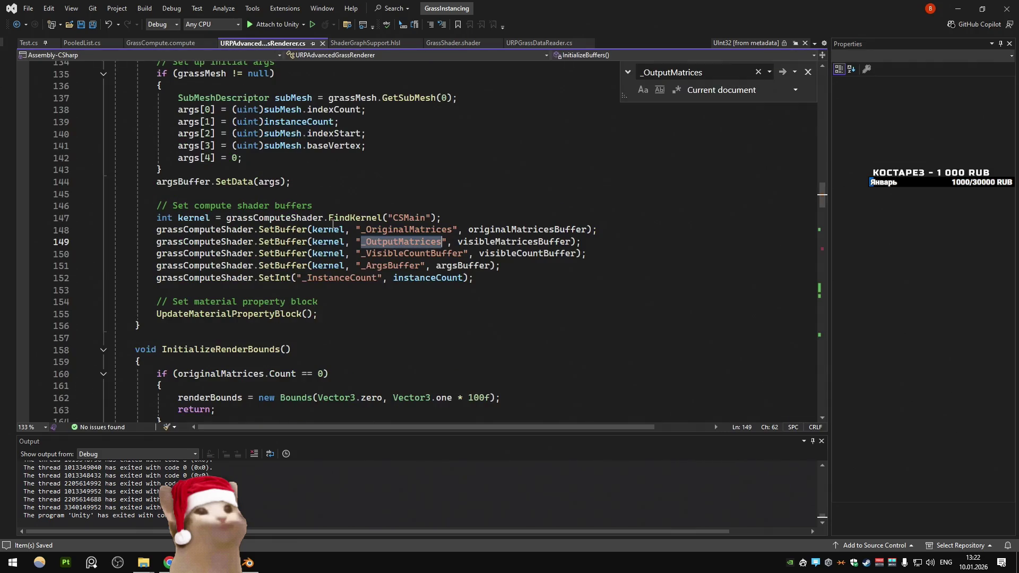
Step: Search the script and codebase for originalMatricesBuffer and the visible buffers' usages
double_click(495, 231)
key("ctrl+f")
key("Return")
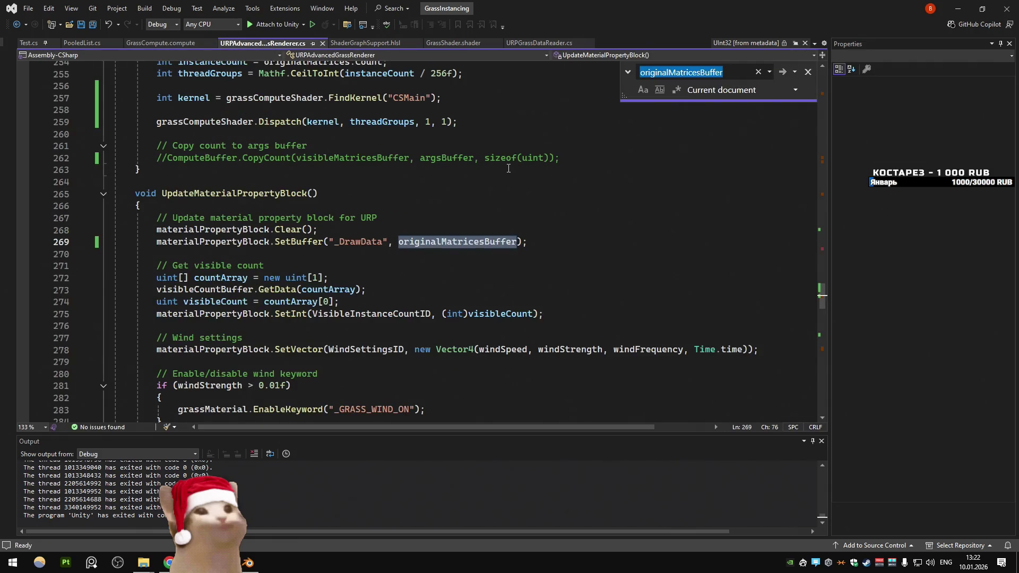
type("visib")
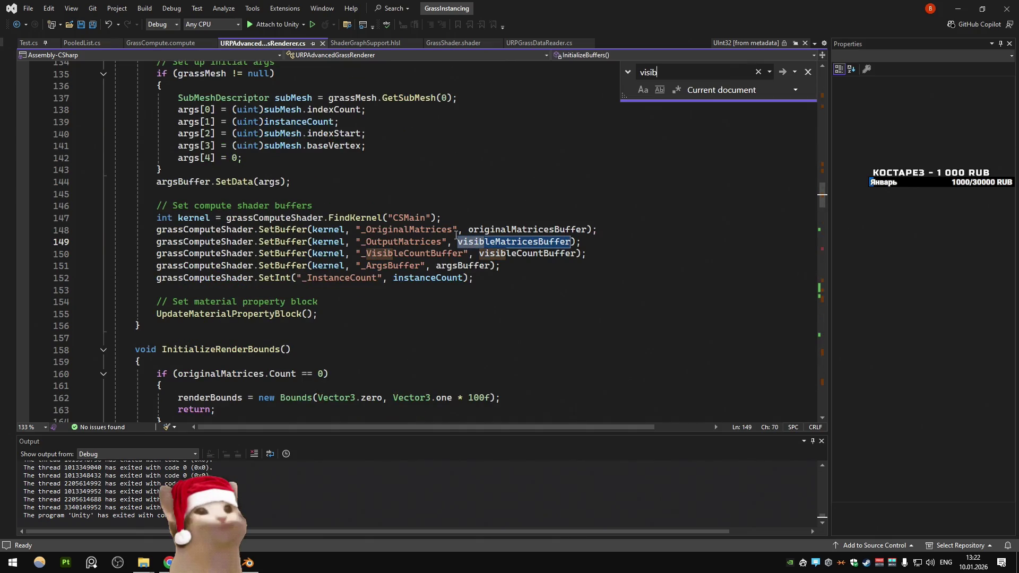
key("ctrl+t")
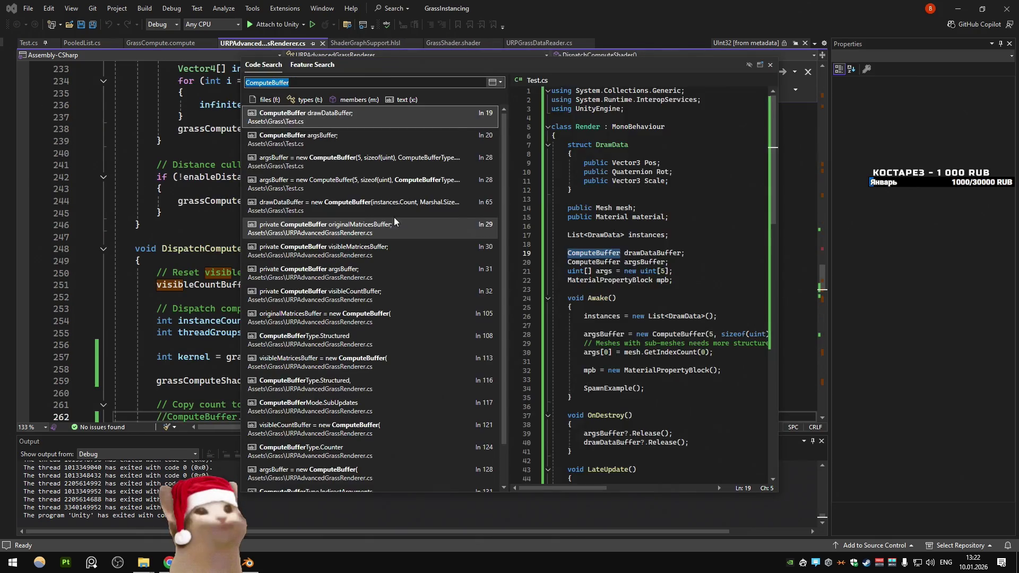
left_click(343, 182)
key("ctrl+z")
key("ctrl+y")
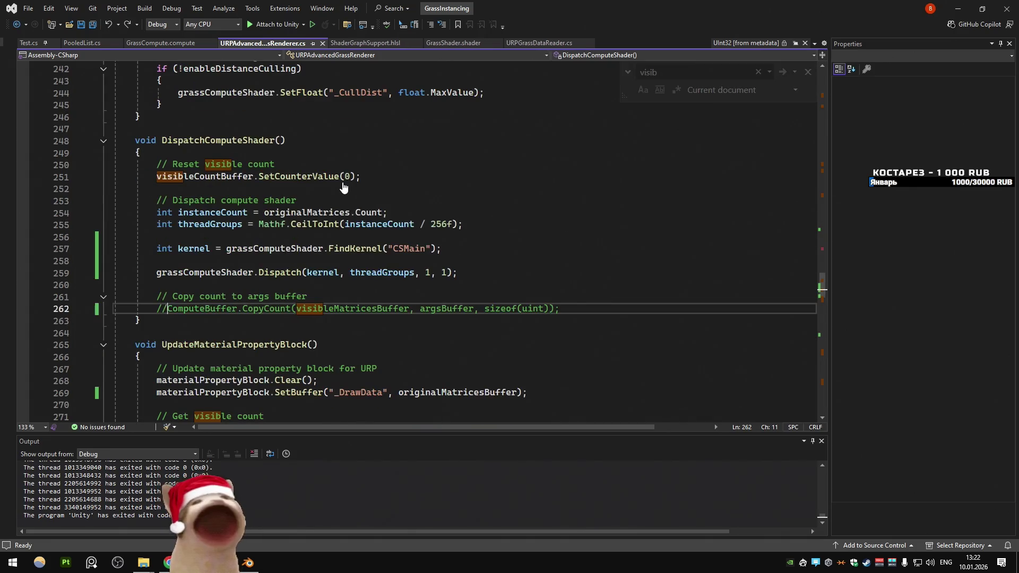
Step: Change the _DrawData SetBuffer argument to visibleMatricesBuffer and save the script
double_click(349, 308)
double_click(447, 393)
scroll(504, 248, "down", 4)
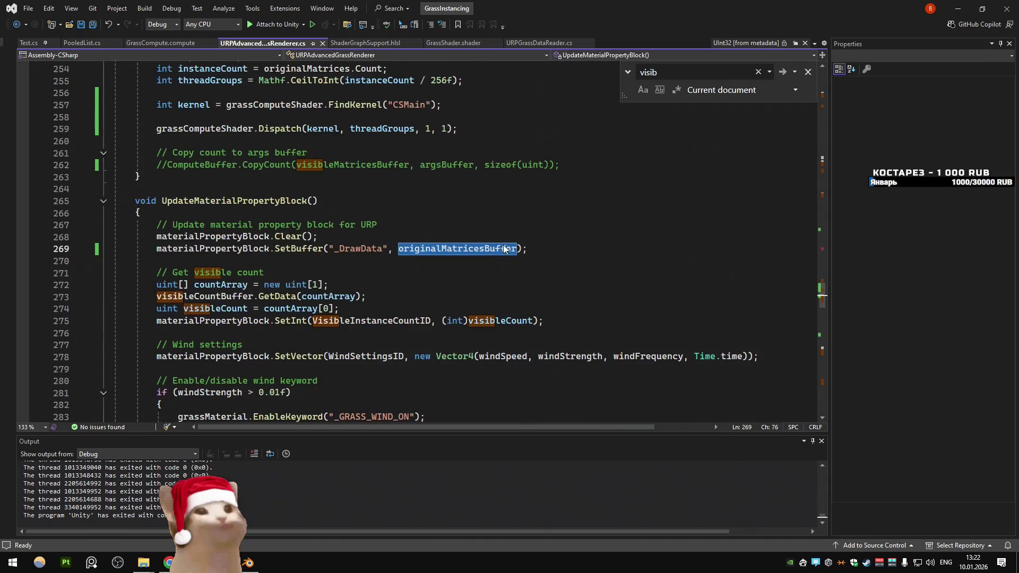
type("visib")
key("Tab")
left_click(531, 205)
key("ctrl+s")
Step: Replace VisibleInstanceCountID with 4000 in the SetInt call and switch to Unity
left_click(552, 226)
left_click(597, 206)
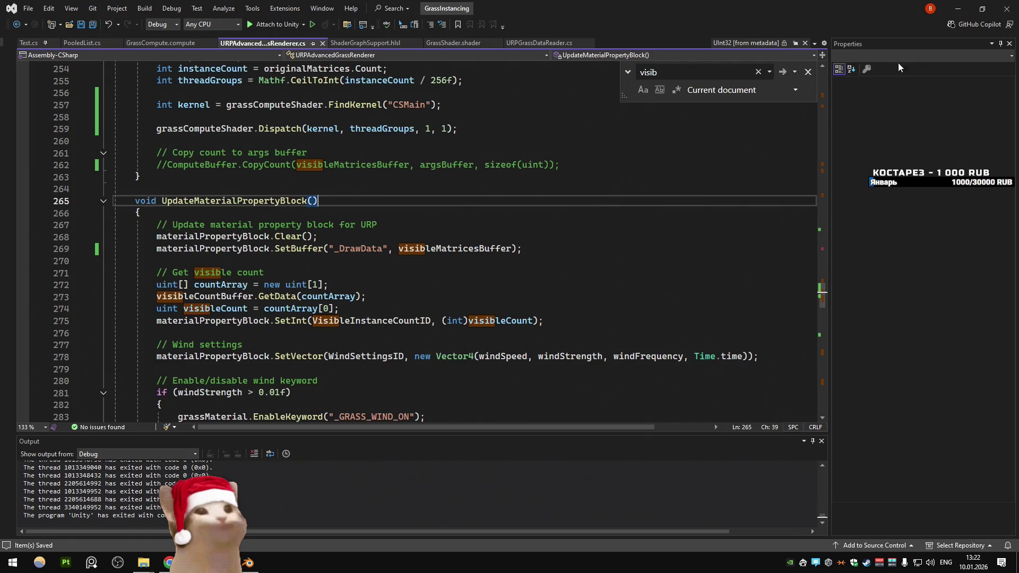
left_click(503, 226)
double_click(380, 317)
type("4000")
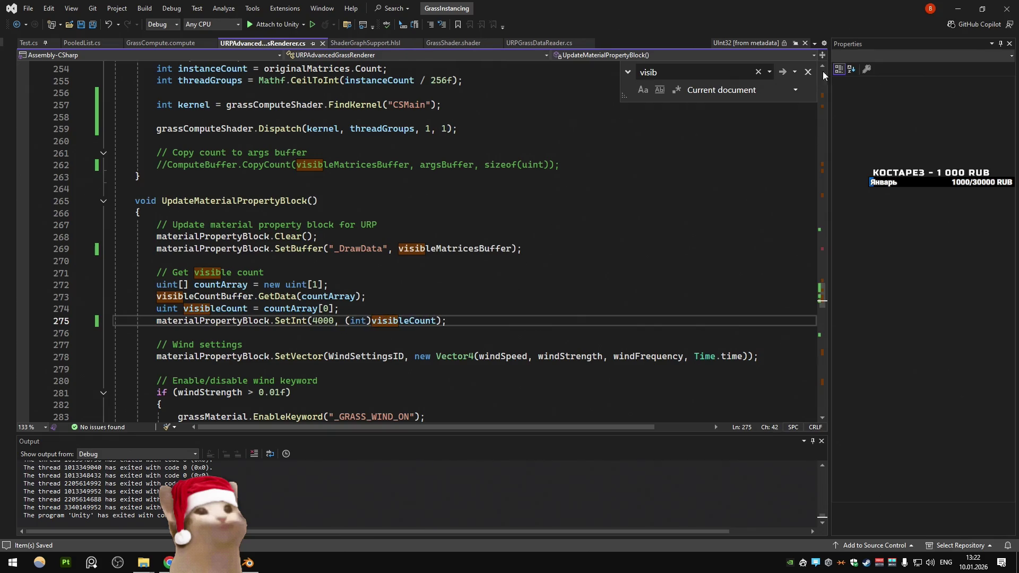
key("alt+Tab")
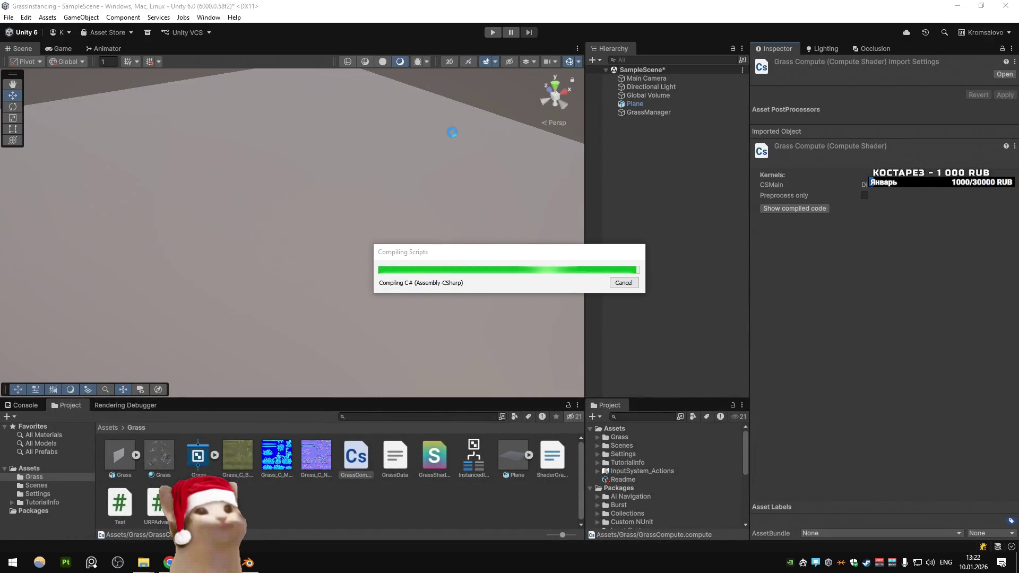
Step: Play the scene, note 4000 total and 8400018 visible instances, then stop and return to Visual Studio
left_click(491, 33)
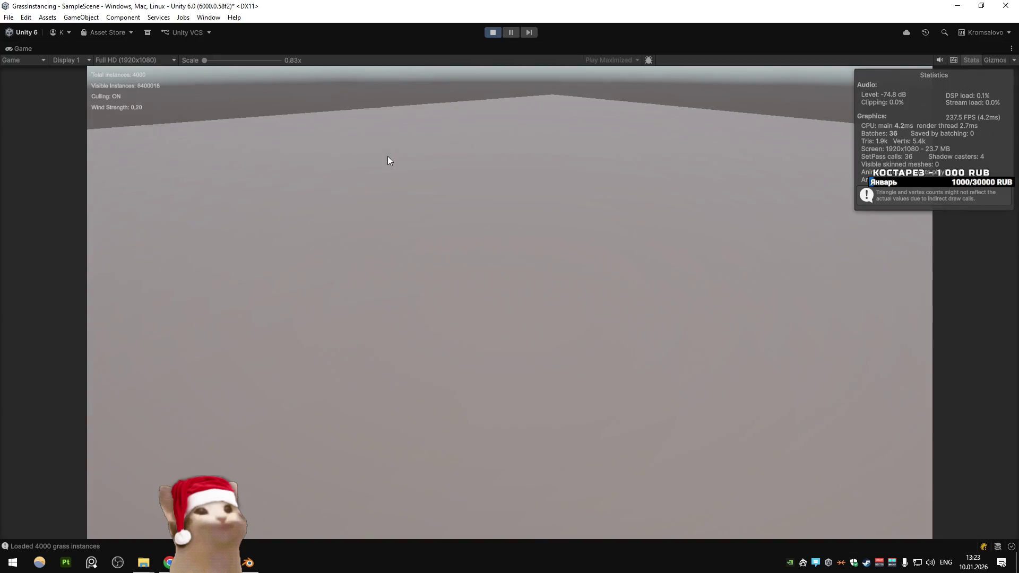
left_click(488, 33)
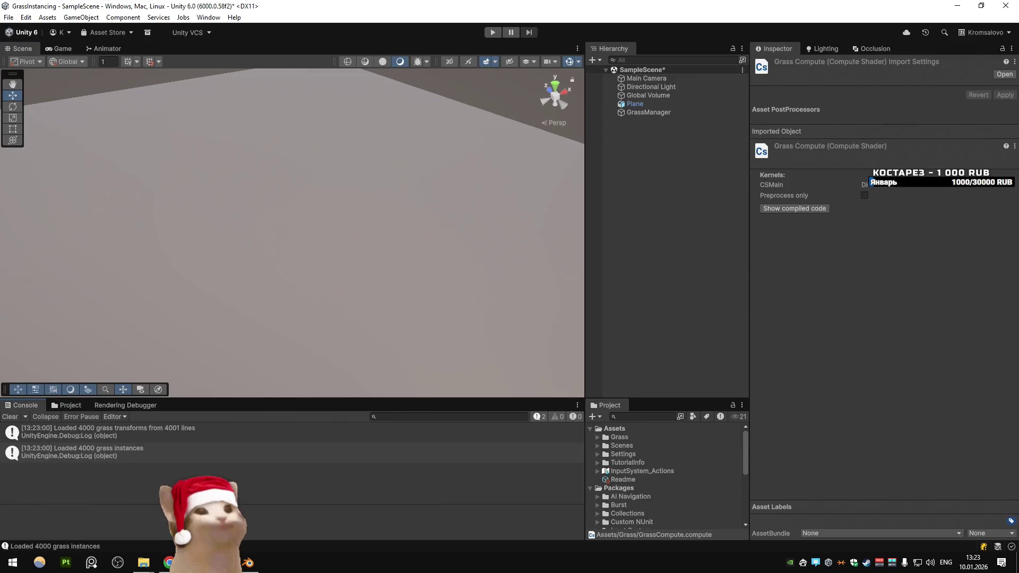
key("alt+Tab")
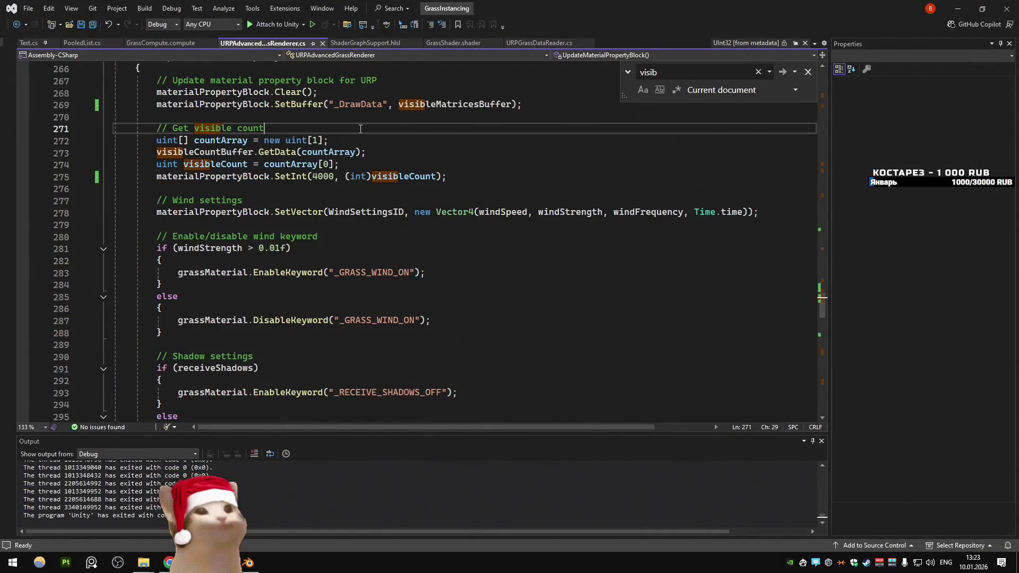
Step: Revert the 4000 edit while keeping the visibleMatricesBuffer binding, and clear Unity's console
key("ctrl+z")
key("ctrl+z")
key("ctrl+z")
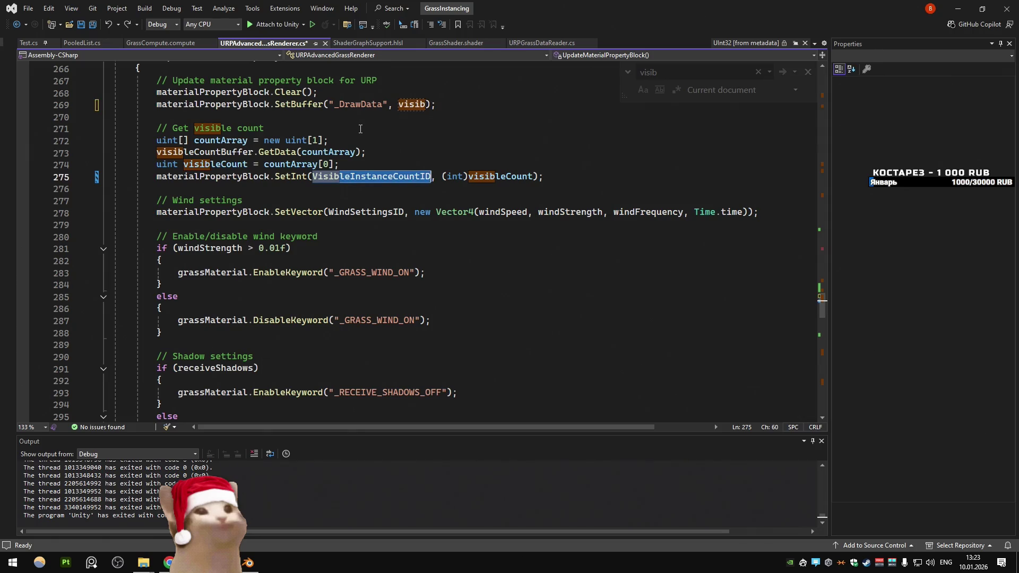
key("ctrl+y")
left_click(360, 129)
scroll(398, 132, "up", 2)
left_click(439, 137)
key("alt+Tab")
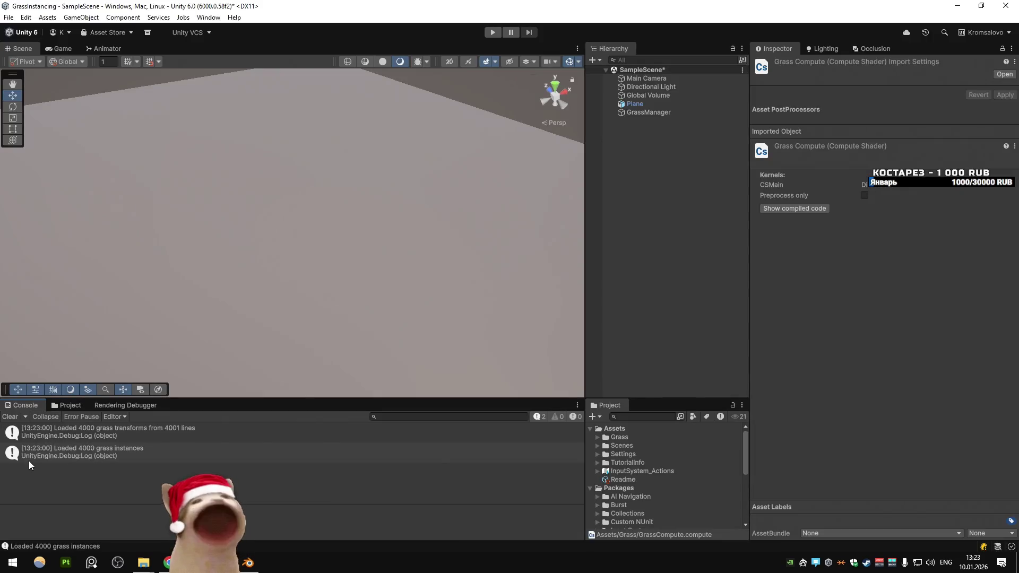
left_click(14, 421)
key("alt+Tab")
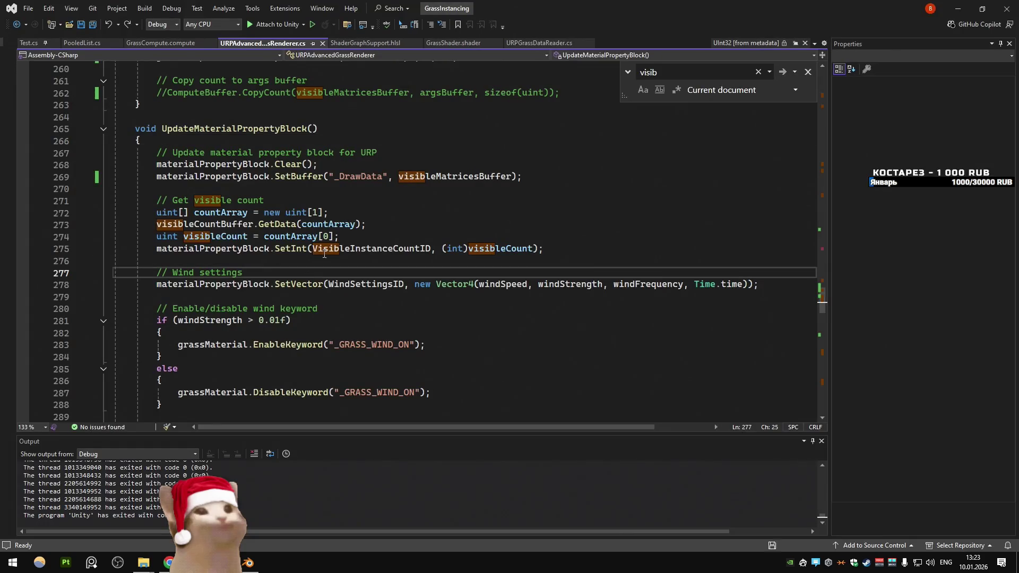
Step: Trace the visible-count readback and look up VisibleInstanceCountID in ShaderGraphSupport.hlsl
left_click(353, 202)
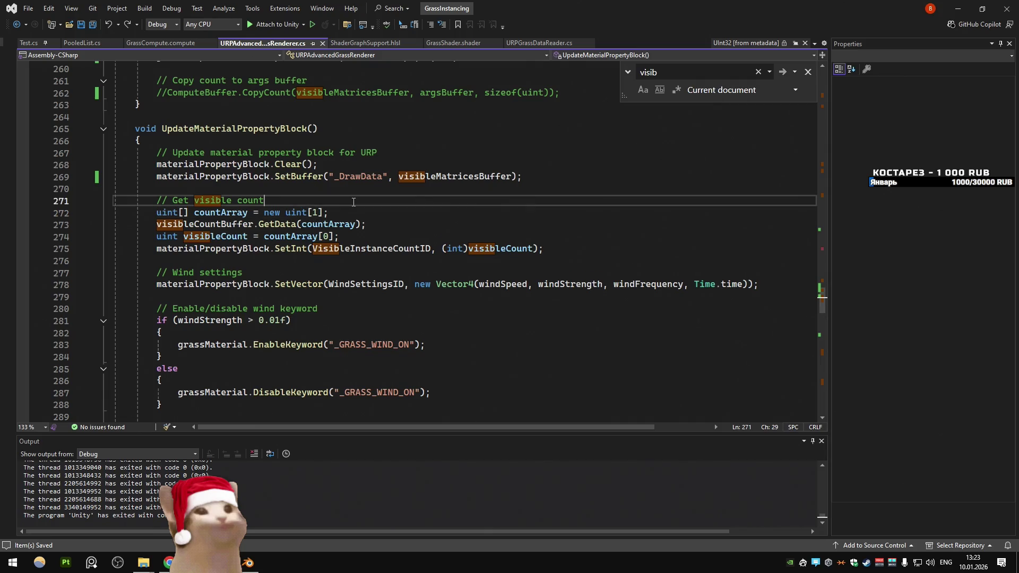
left_click(248, 212)
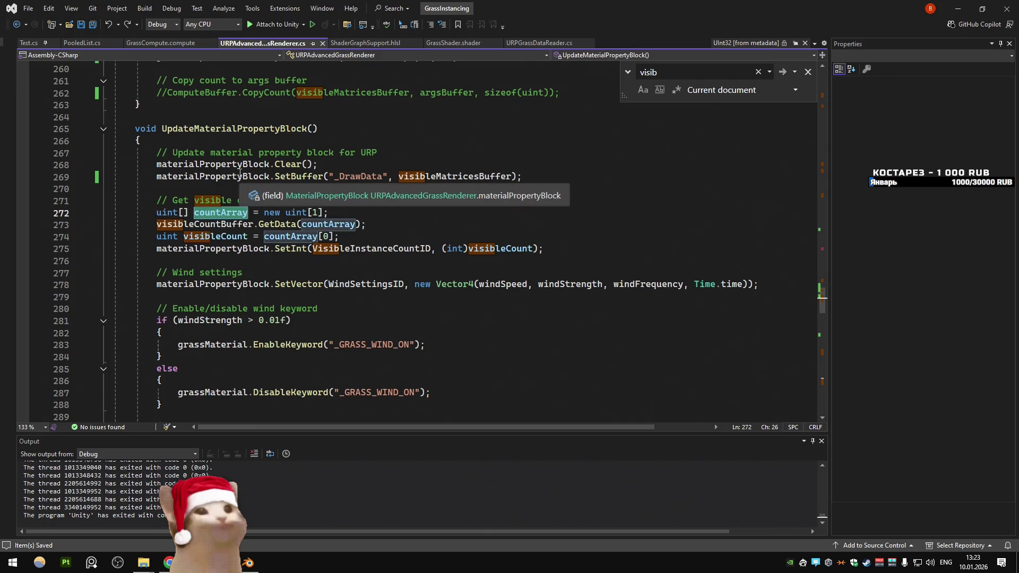
double_click(204, 224)
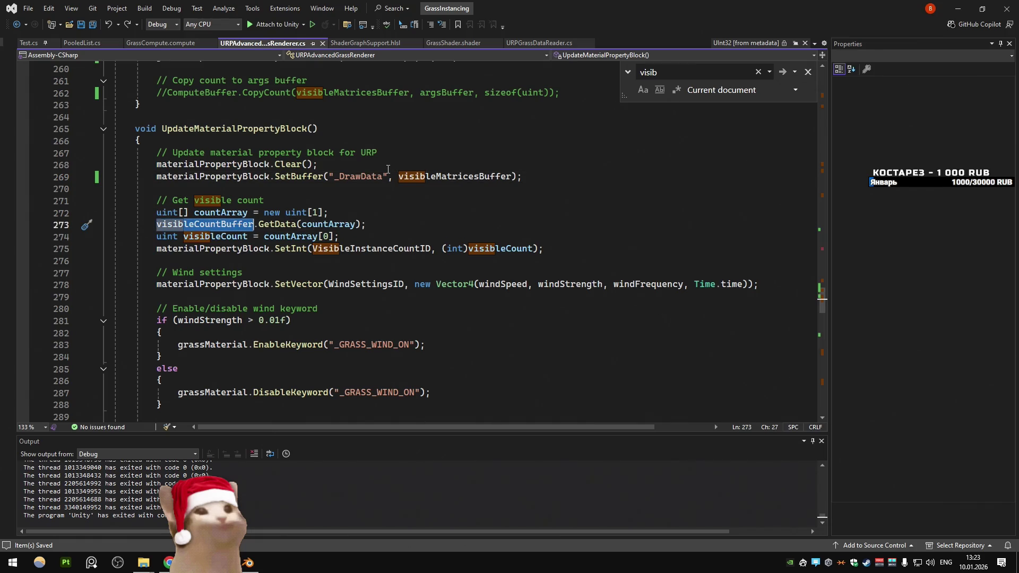
double_click(358, 248)
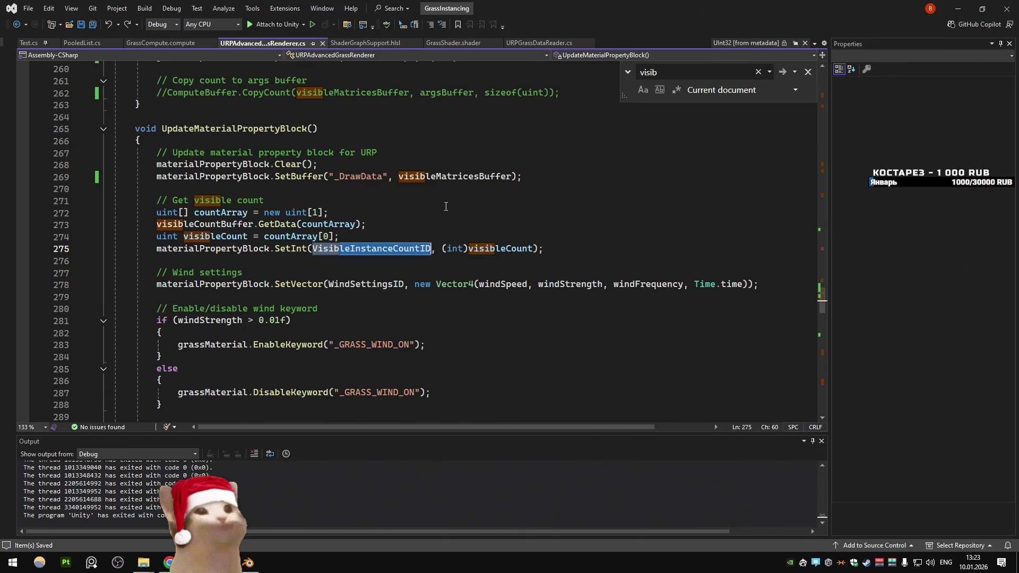
left_click(366, 42)
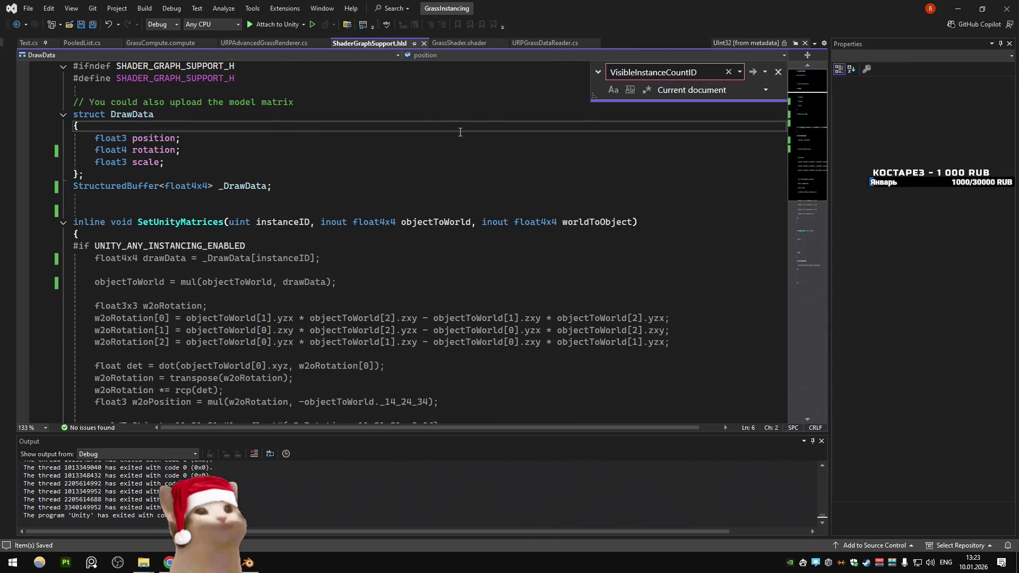
left_click(286, 42)
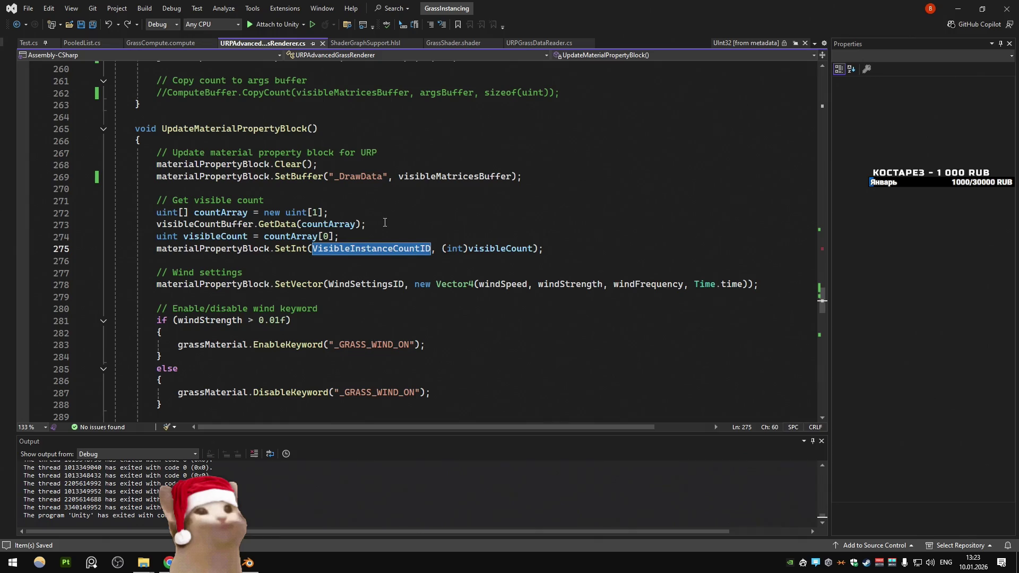
Step: Jump to the UpdateMaterialPropertyBlock definition, highlight visibleMatricesBuffer uses, then bring up GrassCompute.compute
key("Home")
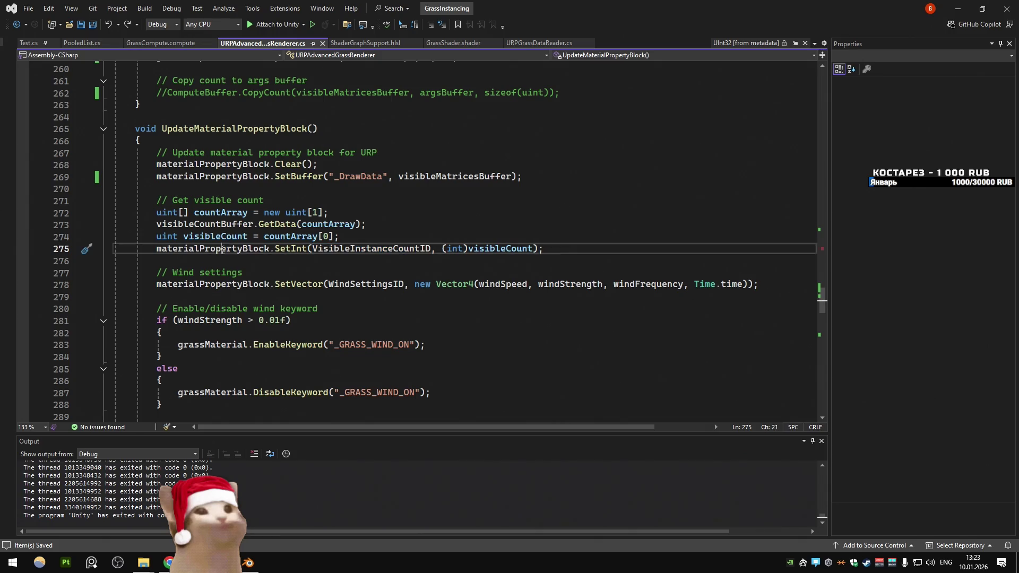
key("ctrl+f")
key("Return")
key("Return")
left_click(236, 242)
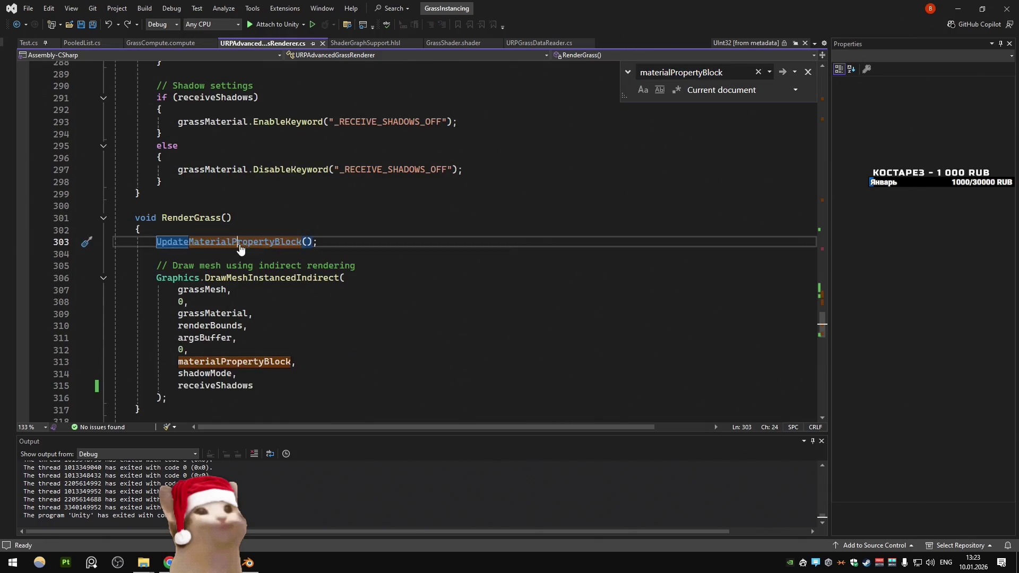
key("F12")
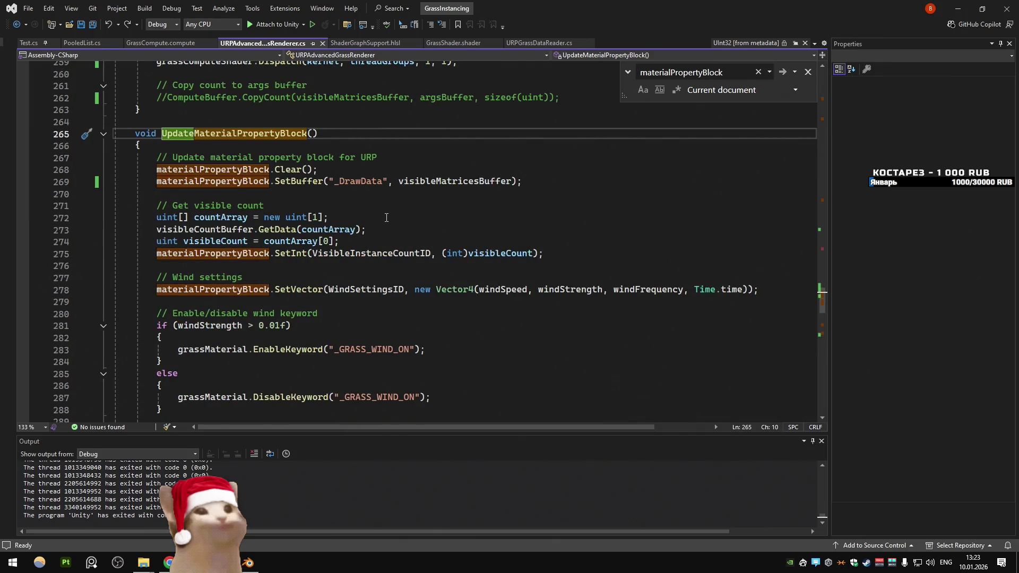
double_click(427, 183)
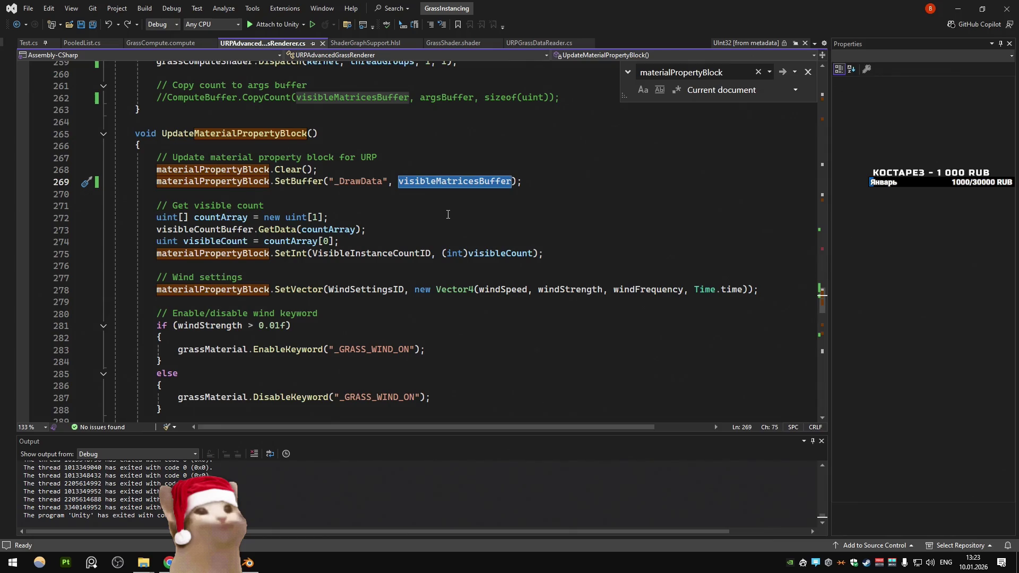
left_click(160, 43)
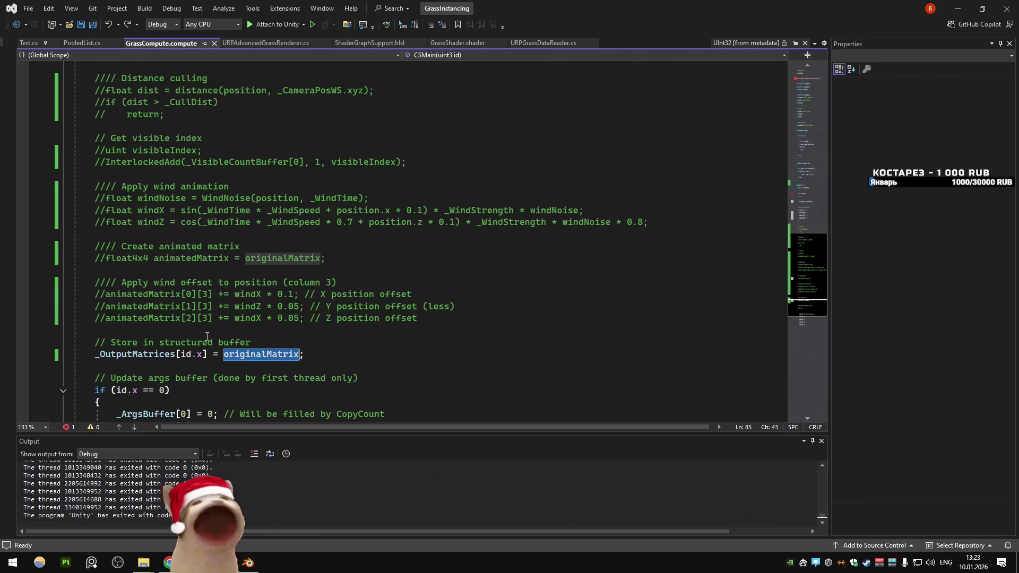
Step: Comment out the _OutputMatrices write, save, and play-test the scene in Unity
left_click(96, 354)
type("//")
key("ctrl+s")
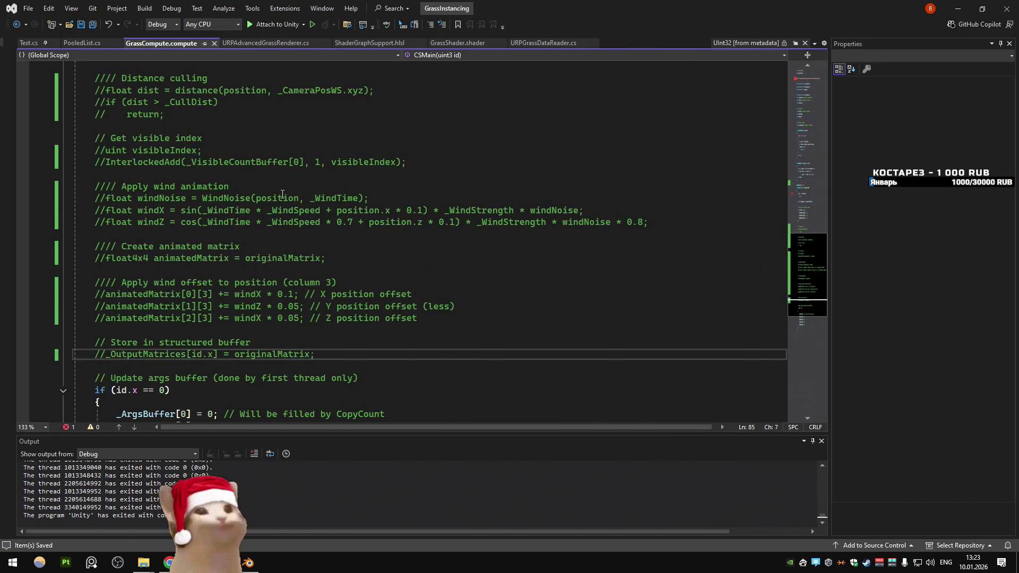
scroll(172, 327, "down", 4)
key("alt+Tab")
key("alt+Tab")
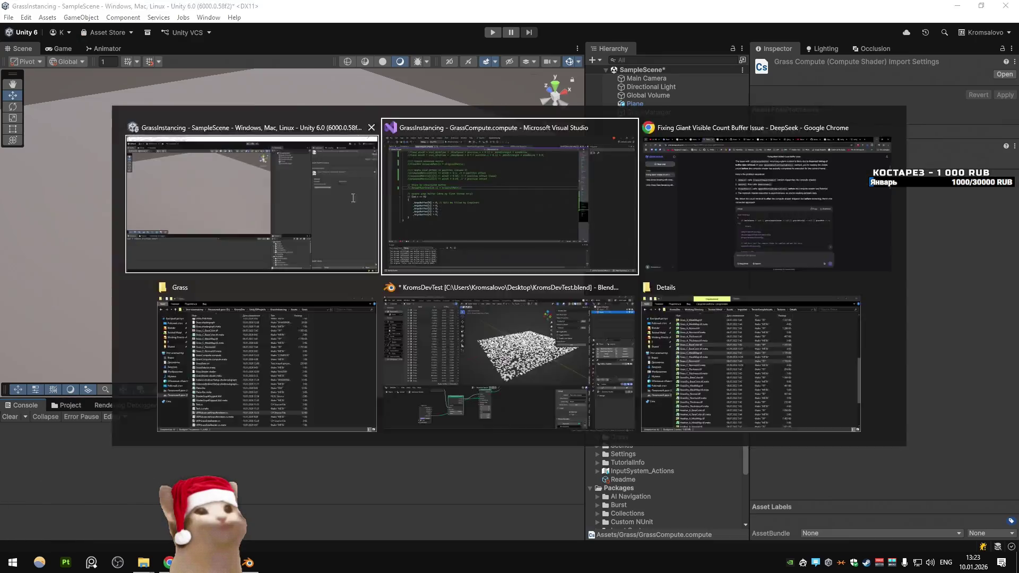
key("alt+Tab")
left_click(492, 32)
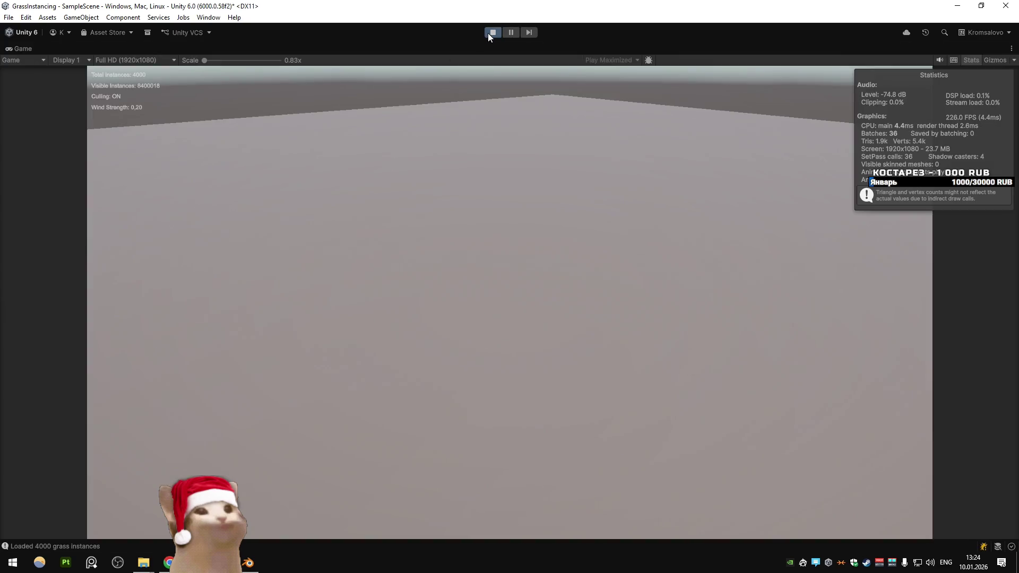
left_click(490, 32)
key("alt+Tab")
Step: Comment out the _ArgsBuffer reset block and replay the scene in Unity
left_click_drag(136, 331, 52, 248)
key("alt+Tab")
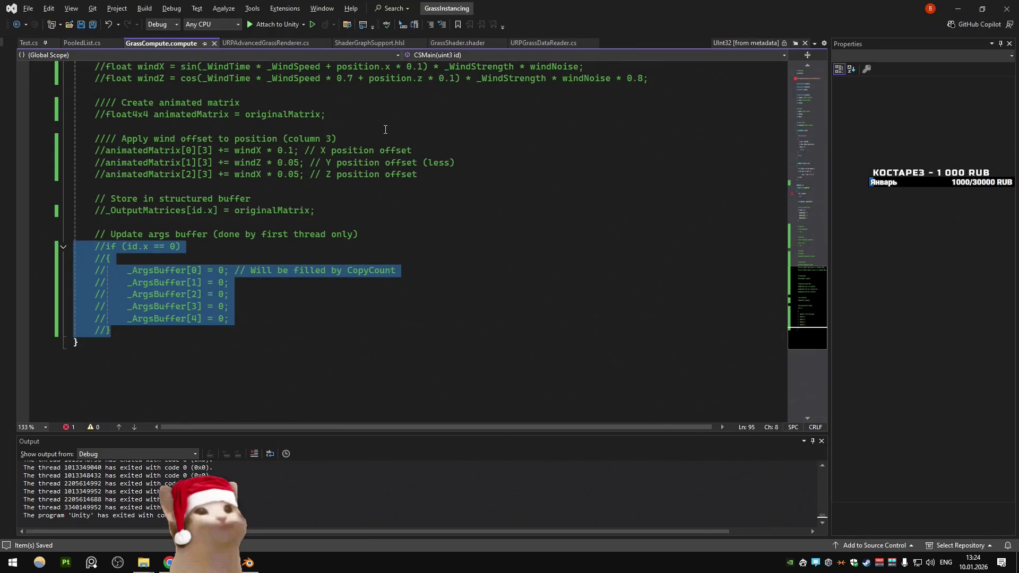
key("ctrl+p")
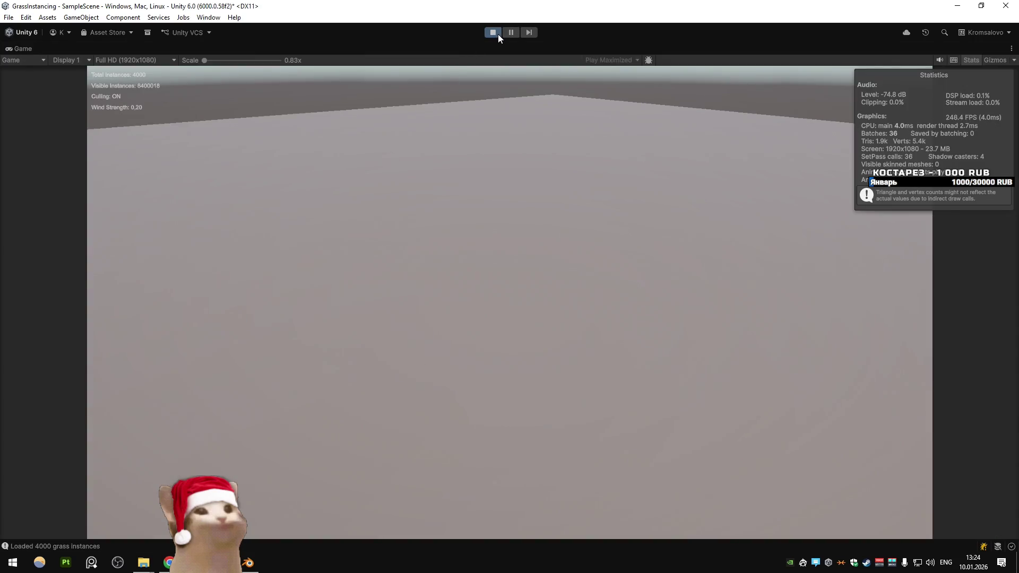
left_click(493, 32)
Step: Uncomment both the args-buffer reset block and the _OutputMatrices write
key("ctrl+k")
key("ctrl+u")
key("Up")
key("Up")
key("Up")
key("ctrl+k")
key("ctrl+u")
scroll(300, 334, "up", 13)
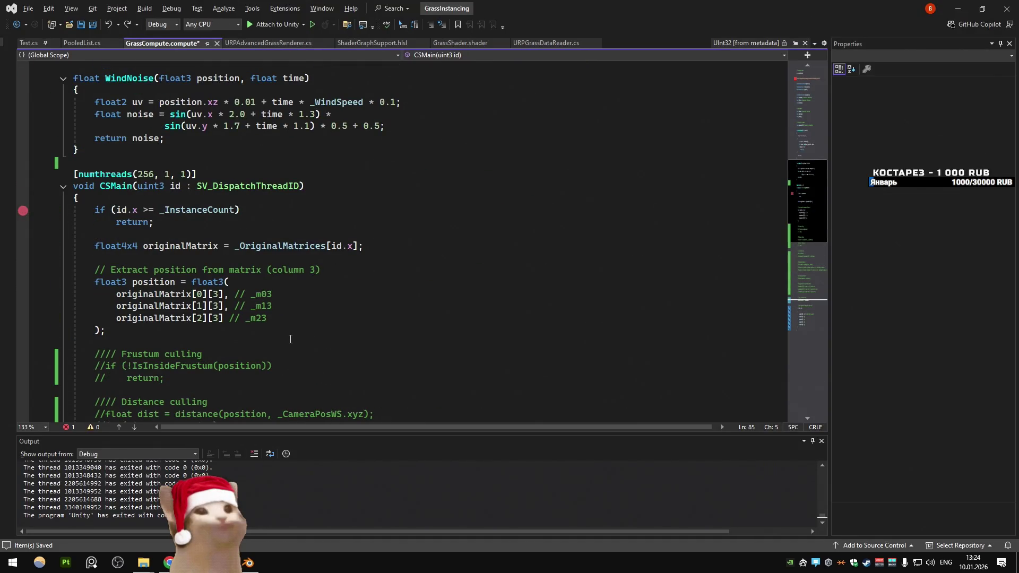
Step: Comment out the whole CSMain kernel body and play-test the scene in Unity
left_click(92, 208)
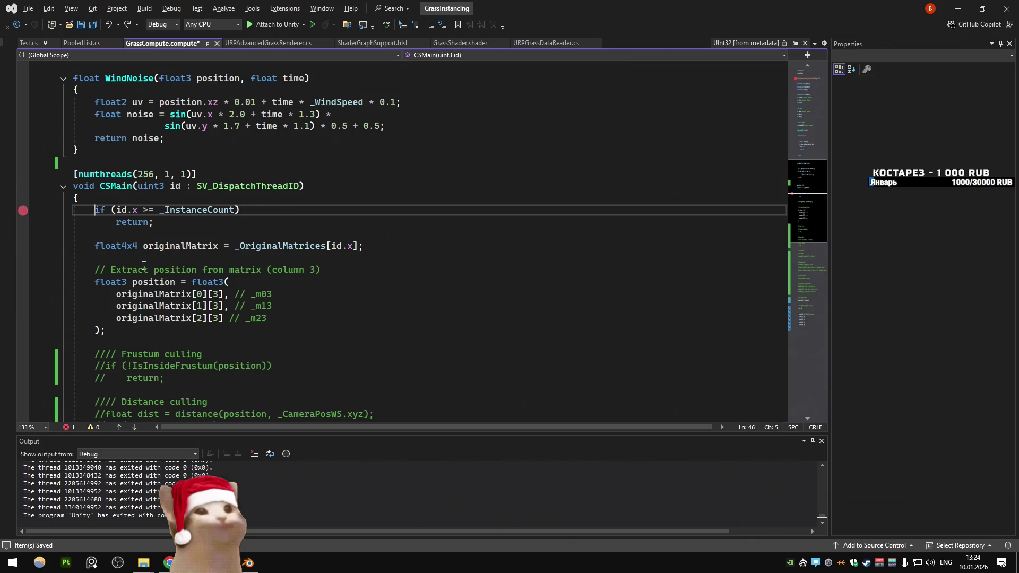
scroll(138, 258, "down", 14)
left_click(167, 293, "shift")
key("ctrl+k")
key("ctrl+c")
scroll(167, 291, "up", 19)
key("alt+Tab")
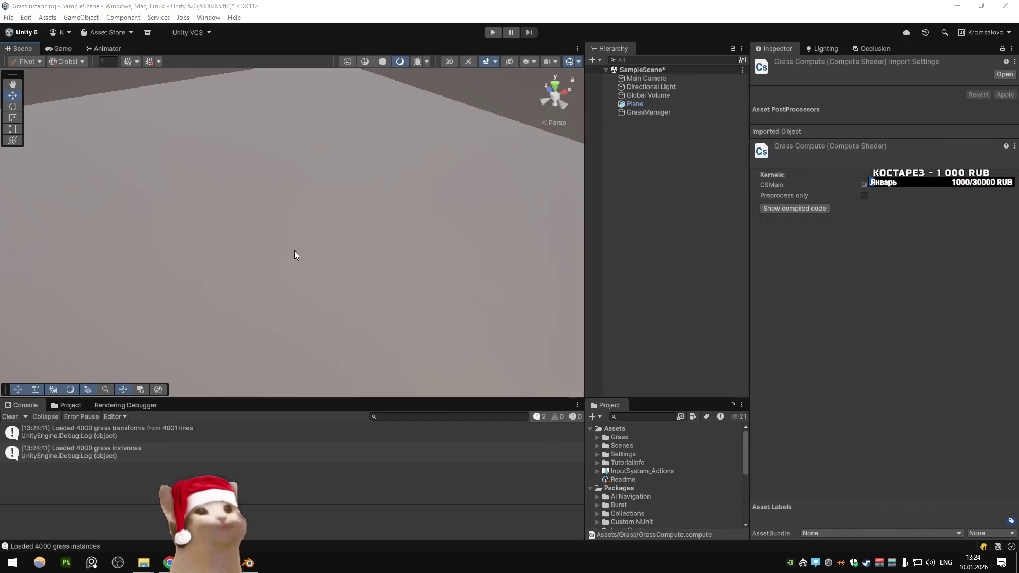
left_click(492, 34)
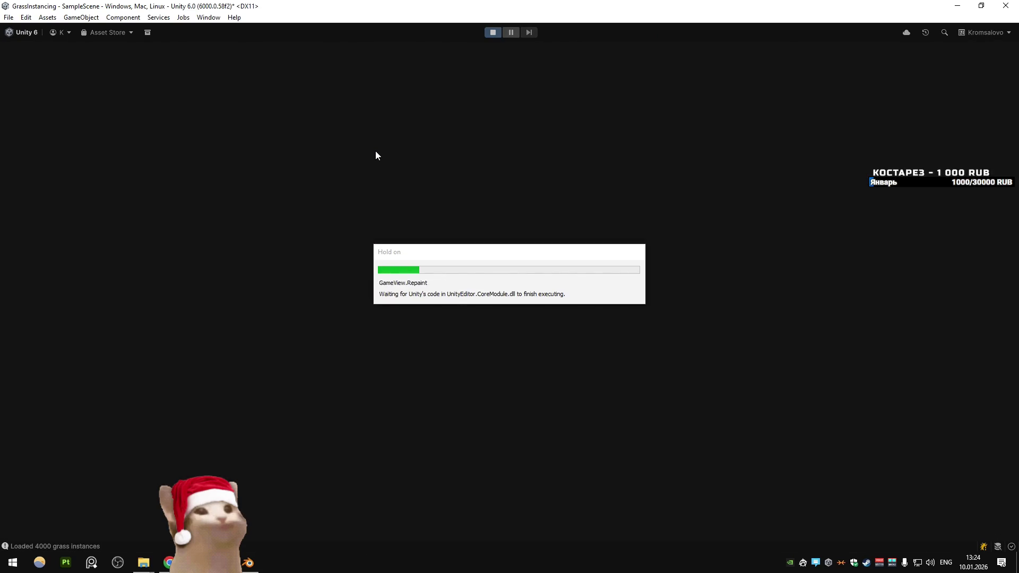
key("alt+Tab")
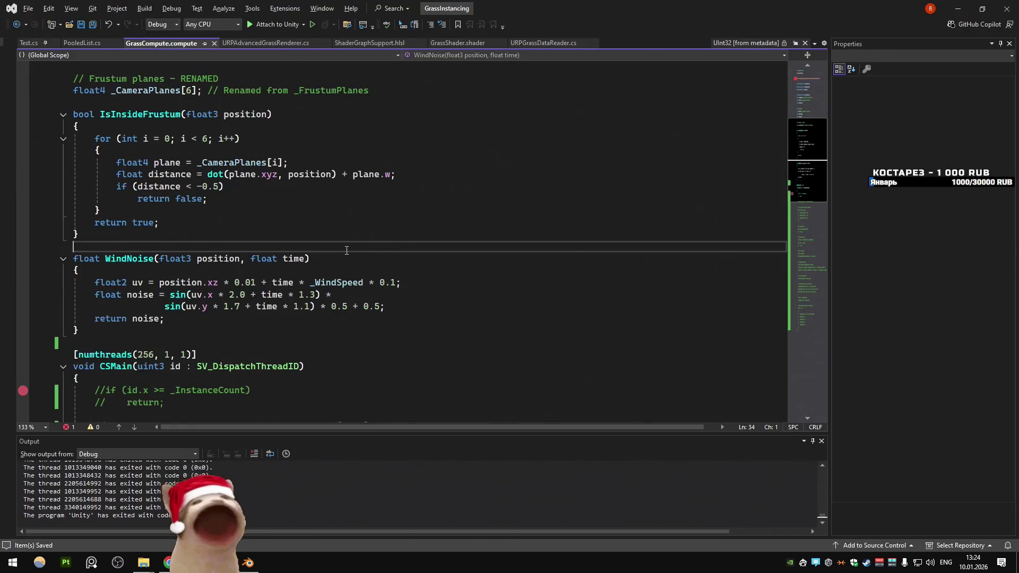
Step: Undo the commenting to restore the kernel and delete the stray blank line
key("ctrl+z")
key("ctrl+z")
key("ctrl+z")
key("ctrl+y")
key("BackSpace")
key("BackSpace")
key("BackSpace")
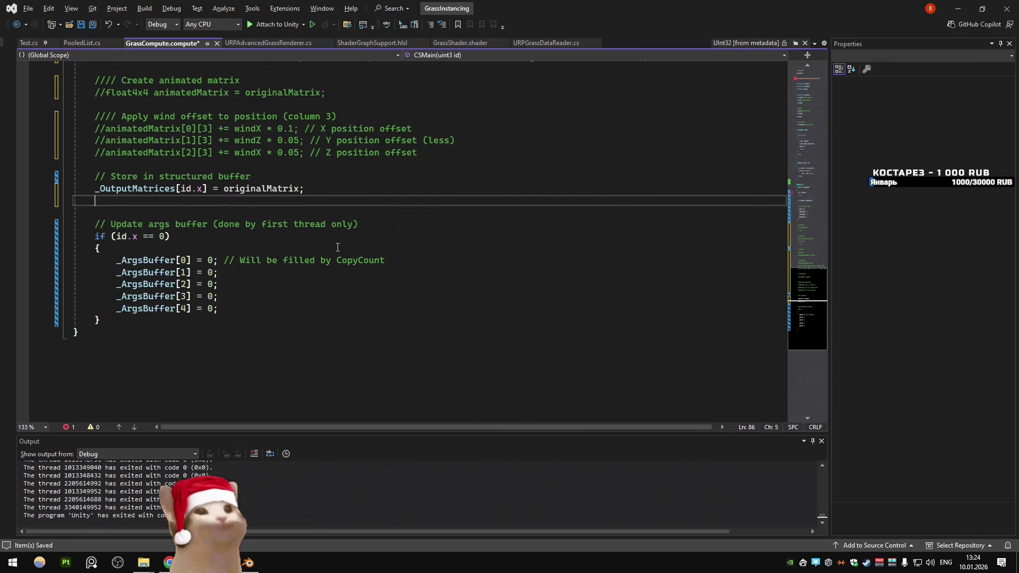
key("BackSpace")
key("BackSpace")
scroll(337, 247, "up", 10)
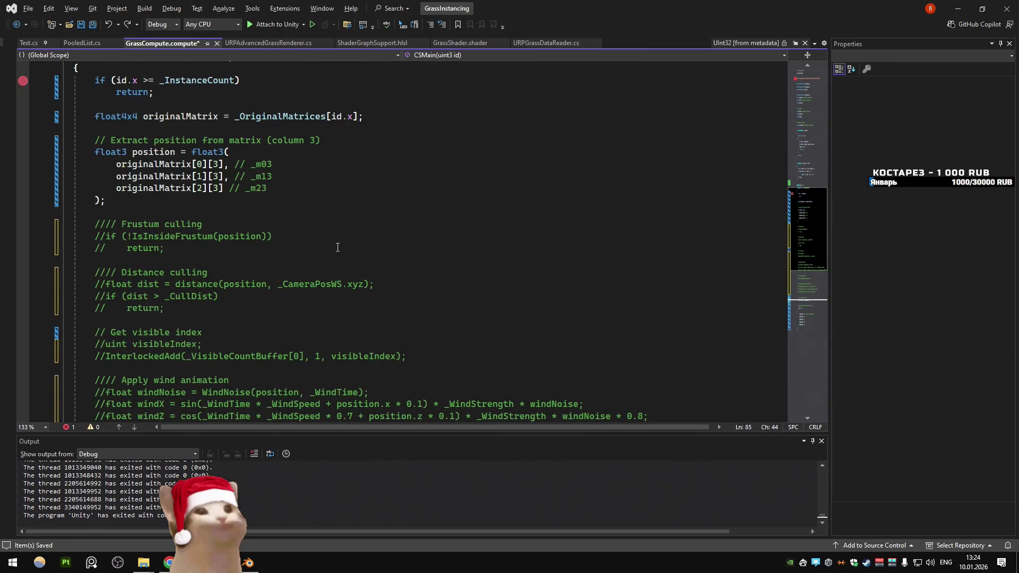
scroll(337, 248, "up", 2)
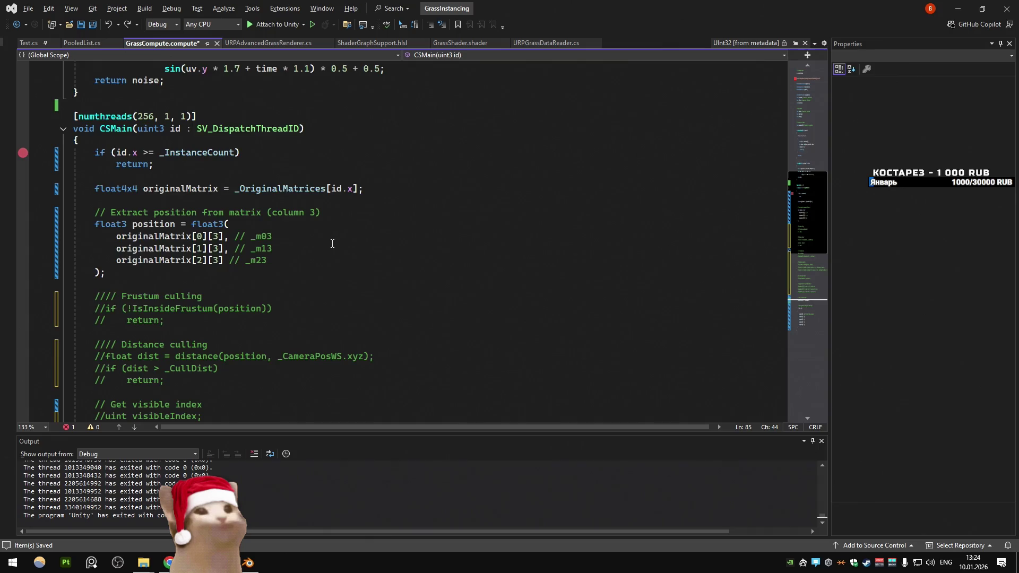
scroll(332, 243, "up", 4)
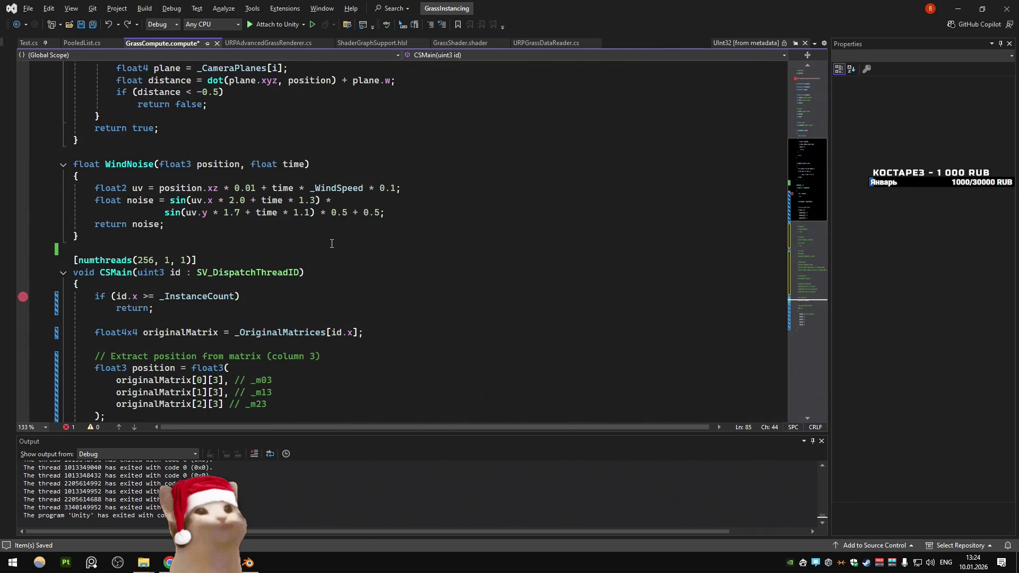
scroll(332, 243, "up", 7)
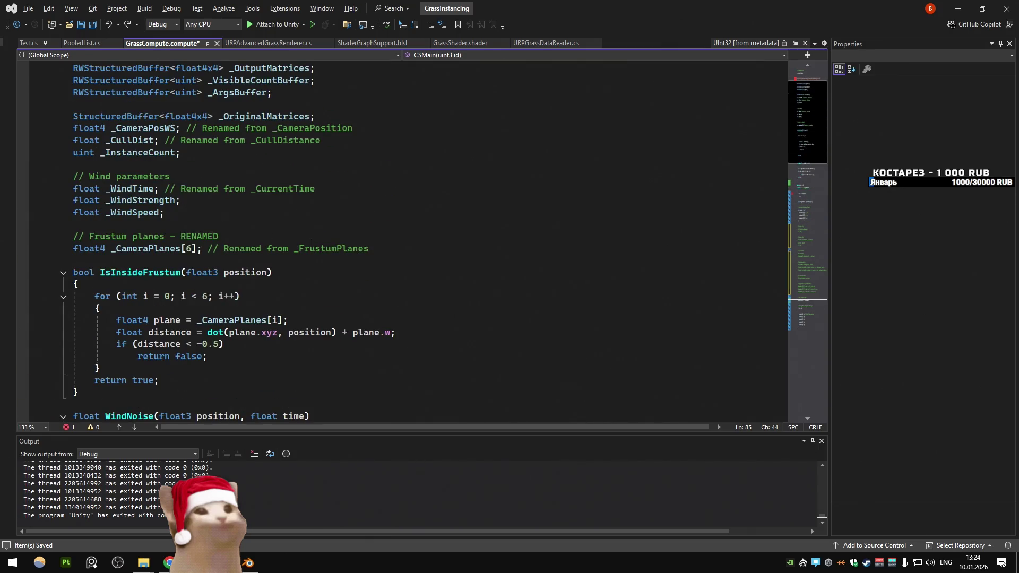
left_click(310, 227)
scroll(310, 231, "up", 2)
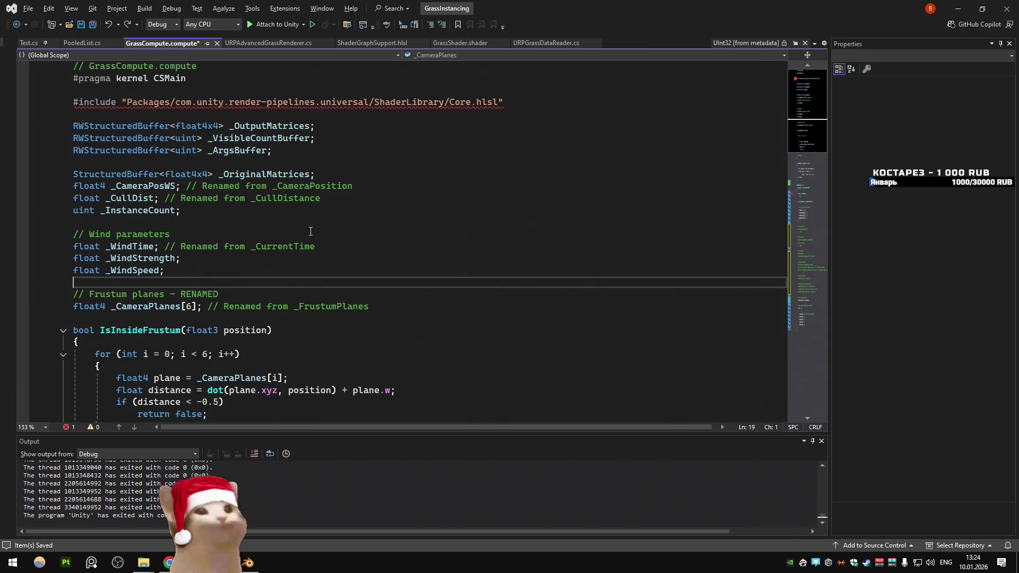
Step: Let Unity recompile the shader, then return to URPAdvancedGrassRenderer.cs at the GetData readback
key("alt+Tab")
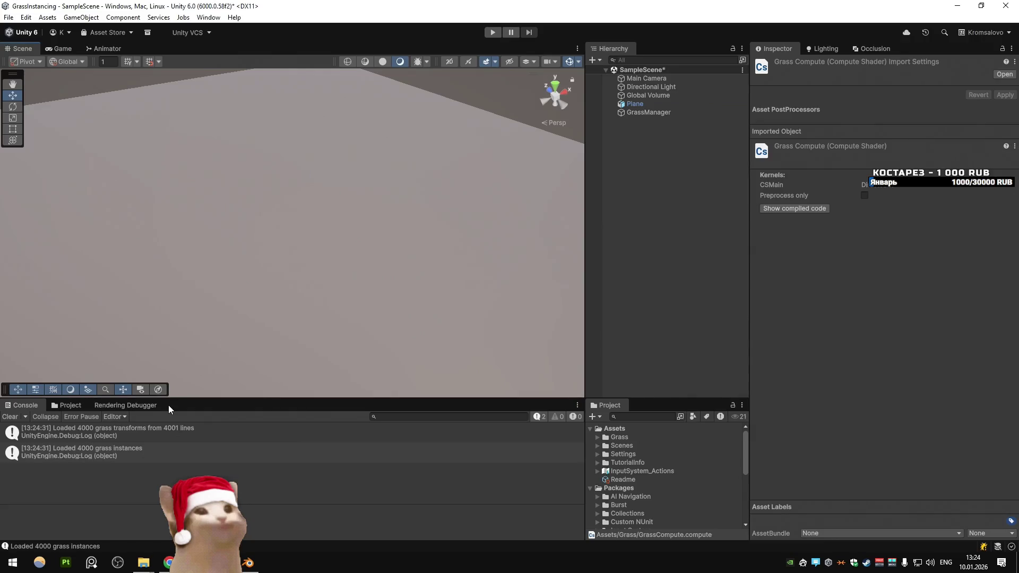
key("alt+Tab")
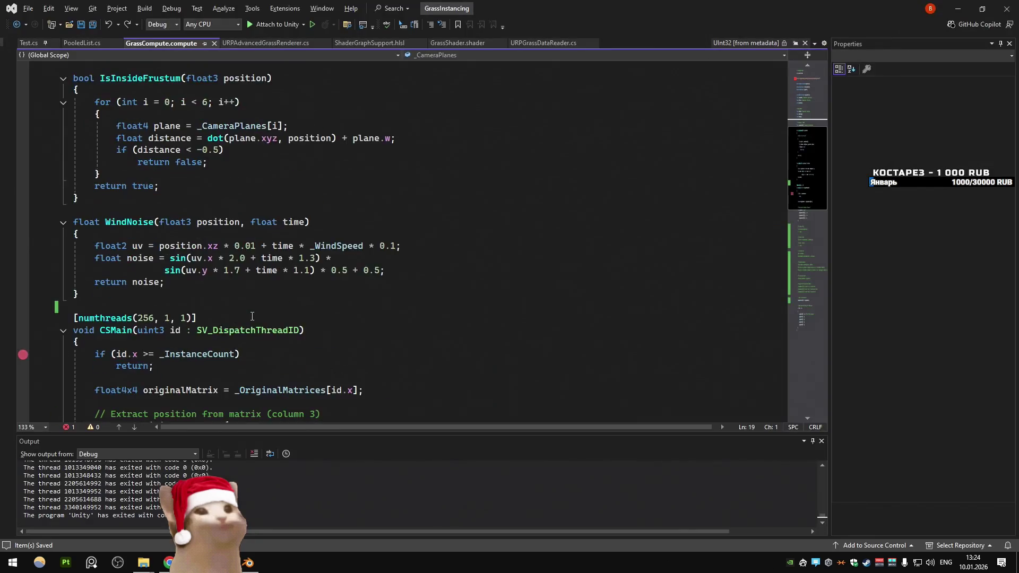
key("ctrl+Tab")
left_click(329, 229)
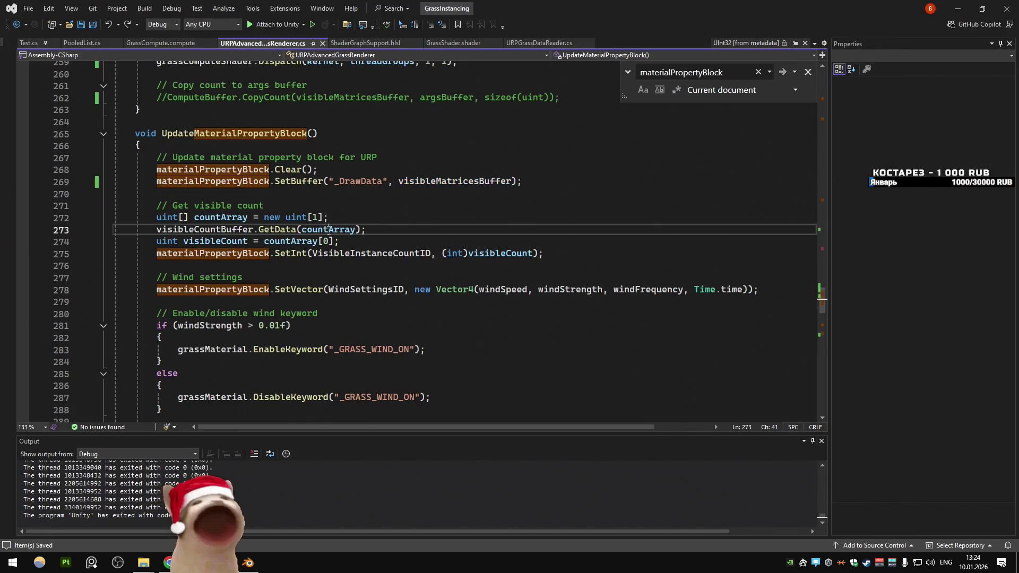
Step: Review the visible-count readback and _DrawData binding code in the renderer script
left_click(361, 205)
scroll(364, 195, "down", 2)
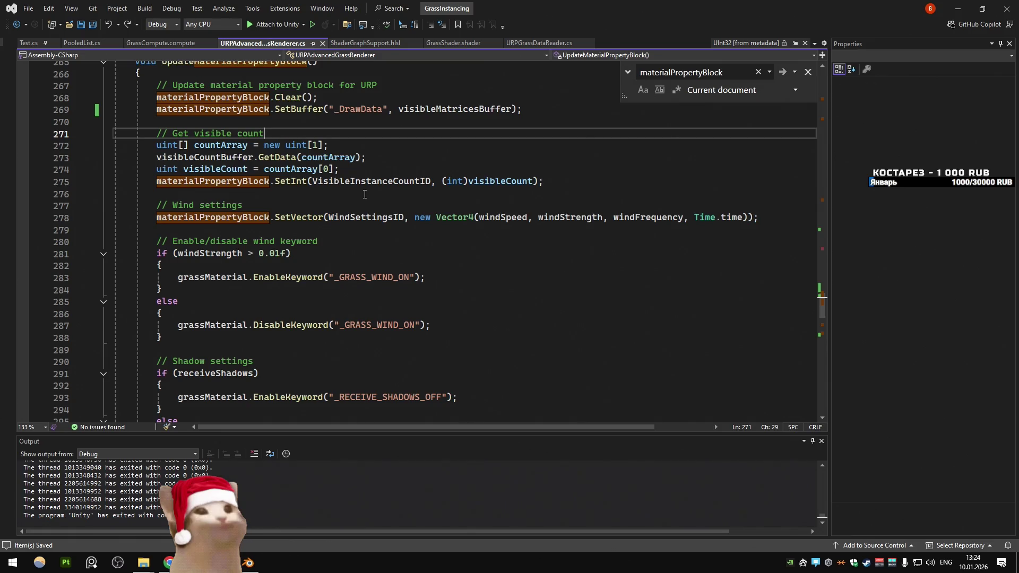
double_click(358, 109)
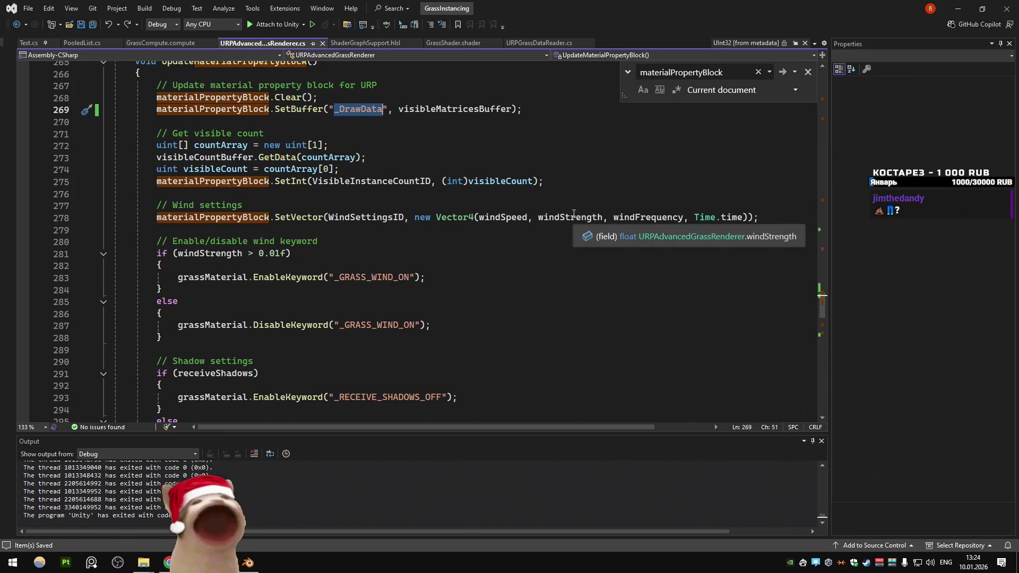
left_click(411, 167)
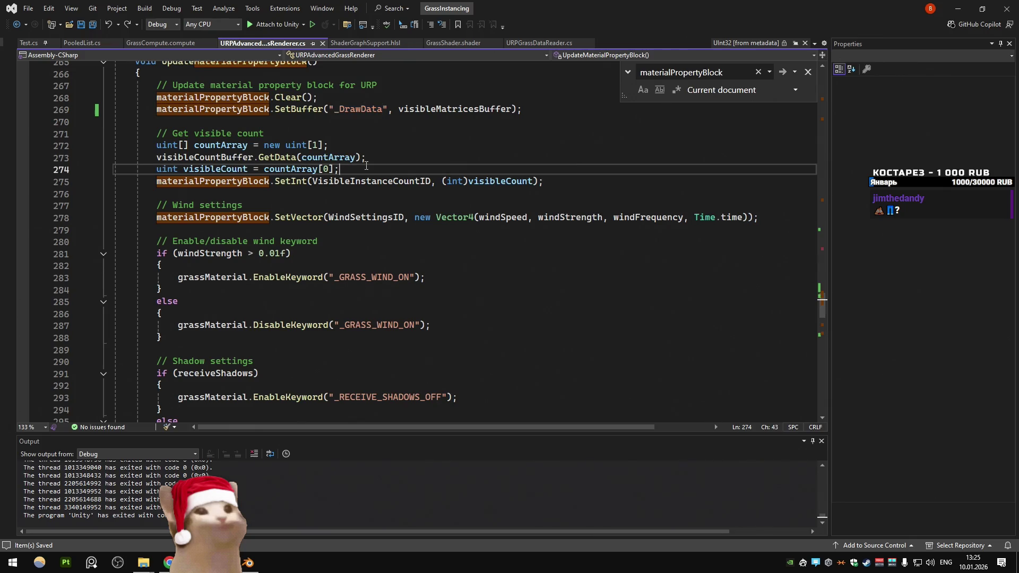
scroll(371, 164, "up", 2)
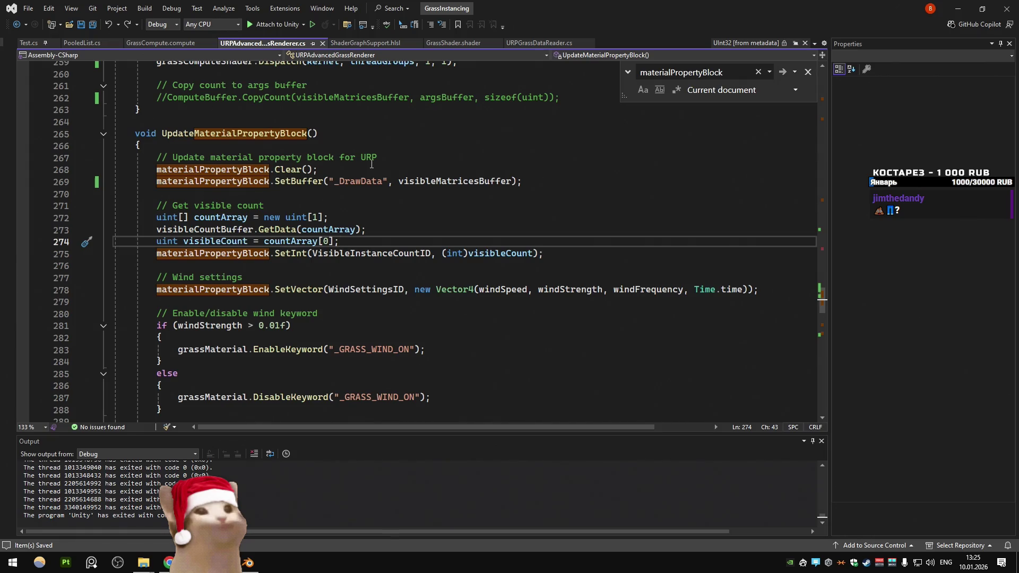
left_click(318, 134)
scroll(339, 143, "down", 2)
left_click(367, 158)
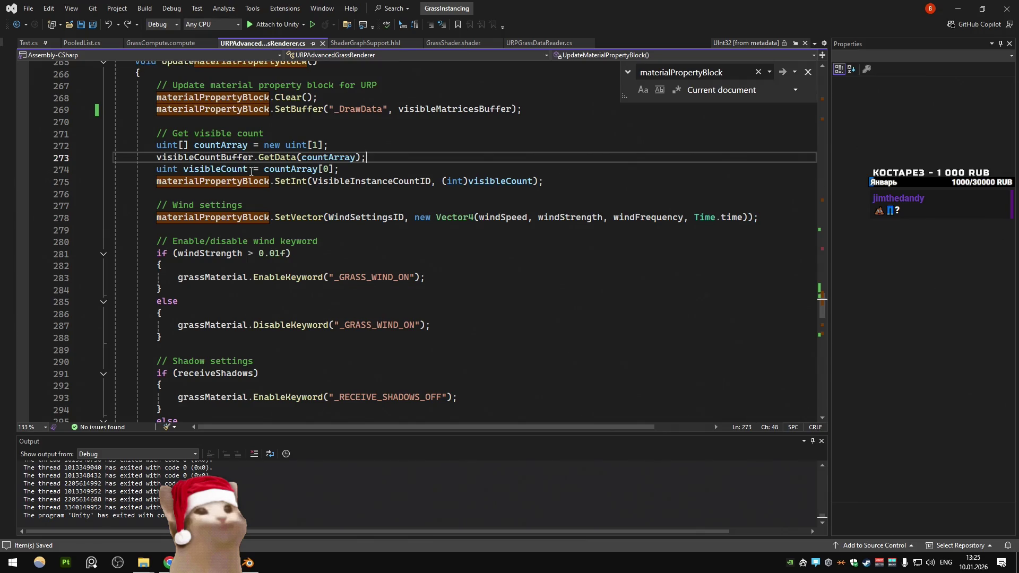
Step: Step through materialPropertyBlock matches to the DrawMeshInstancedIndirect call and view its parameters
key("F3")
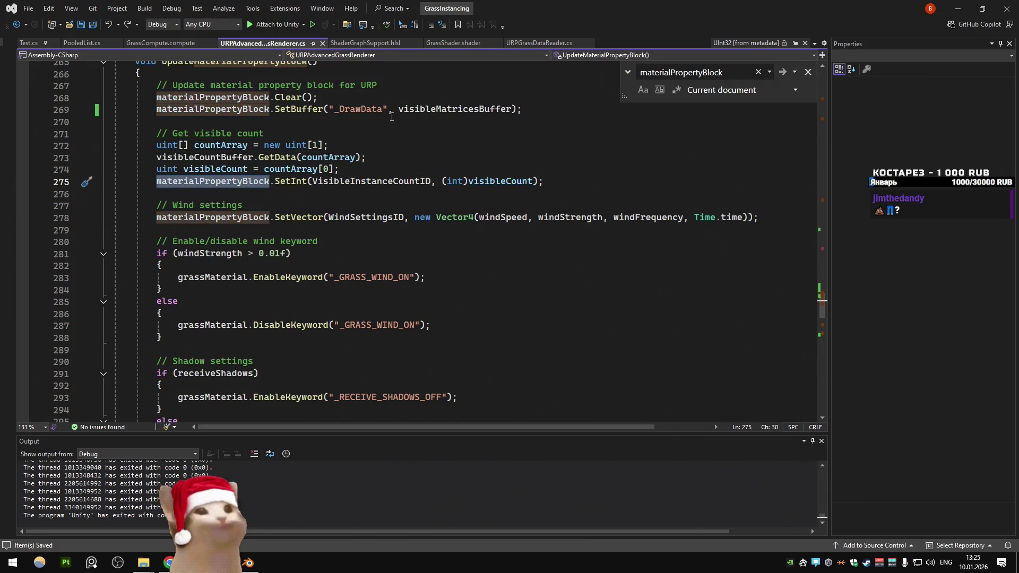
key("ctrl+f")
key("Return")
key("Return")
key("Return")
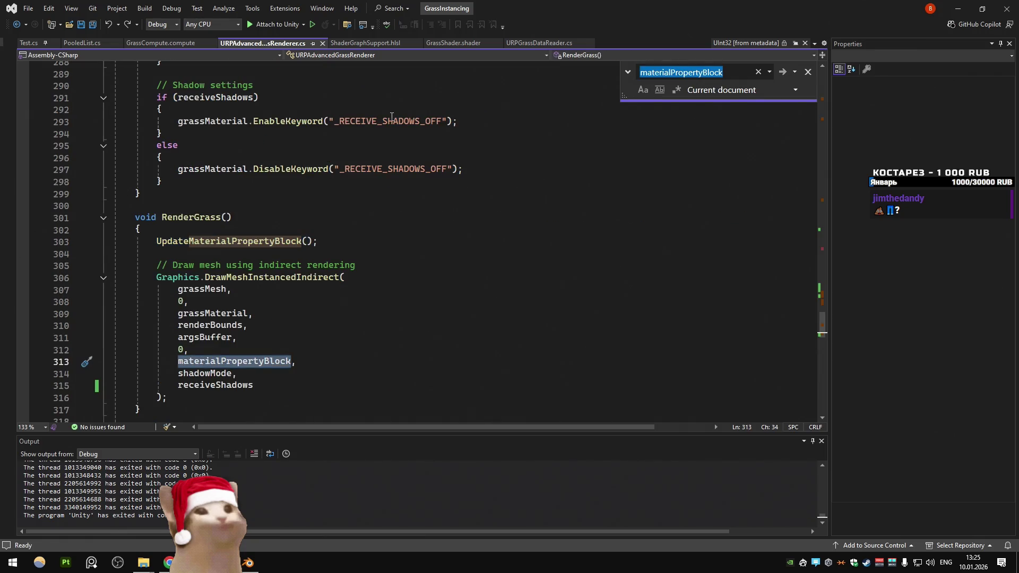
left_click(276, 367)
key("ctrl+shift+space")
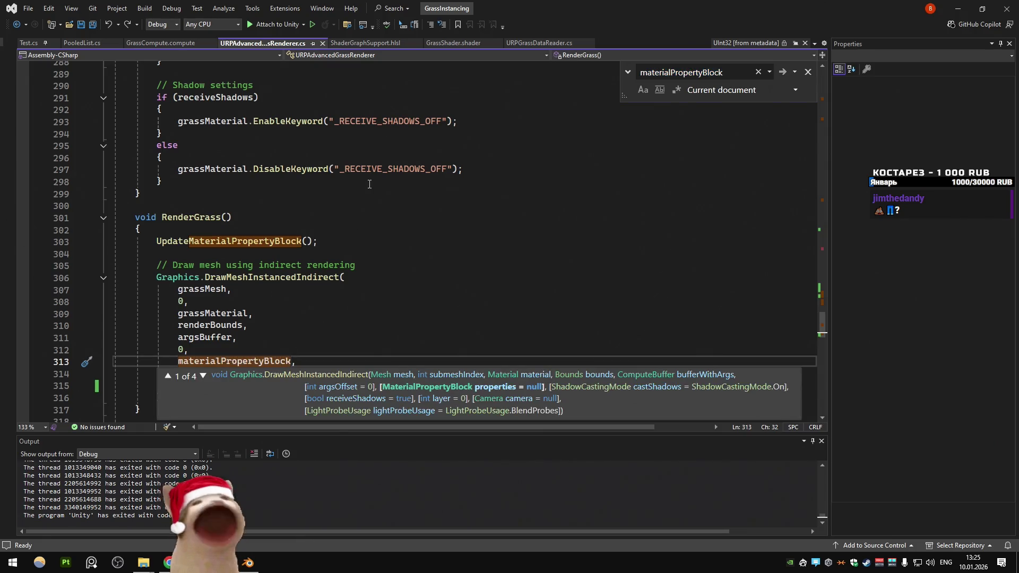
scroll(369, 184, "down", 3)
left_click(307, 193)
Step: Delete the offset, property block and shadow arguments so the draw call ends at argsBuffer
left_click_drag(279, 278, 89, 254)
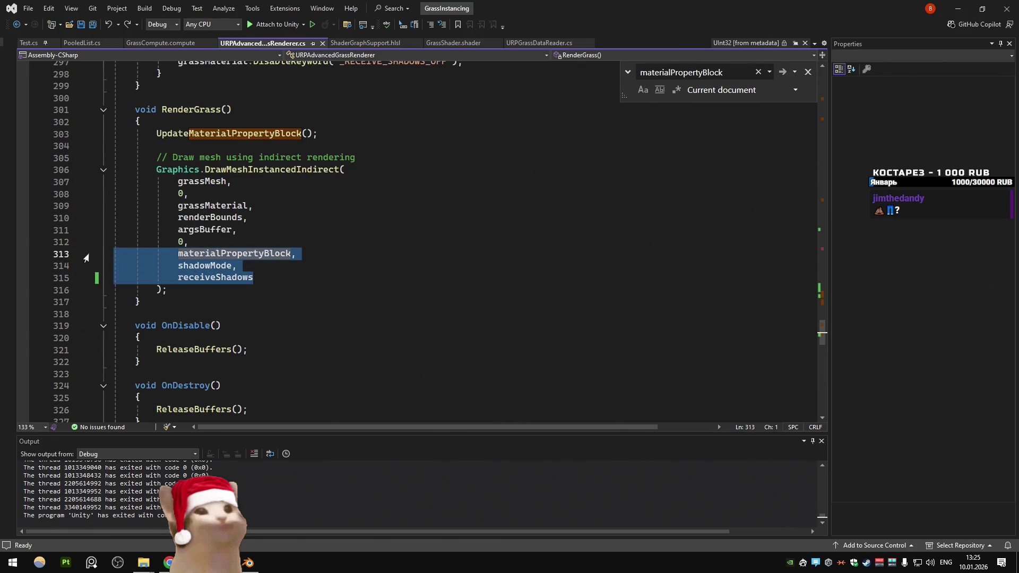
left_click(183, 242)
key("ctrl+shift+space")
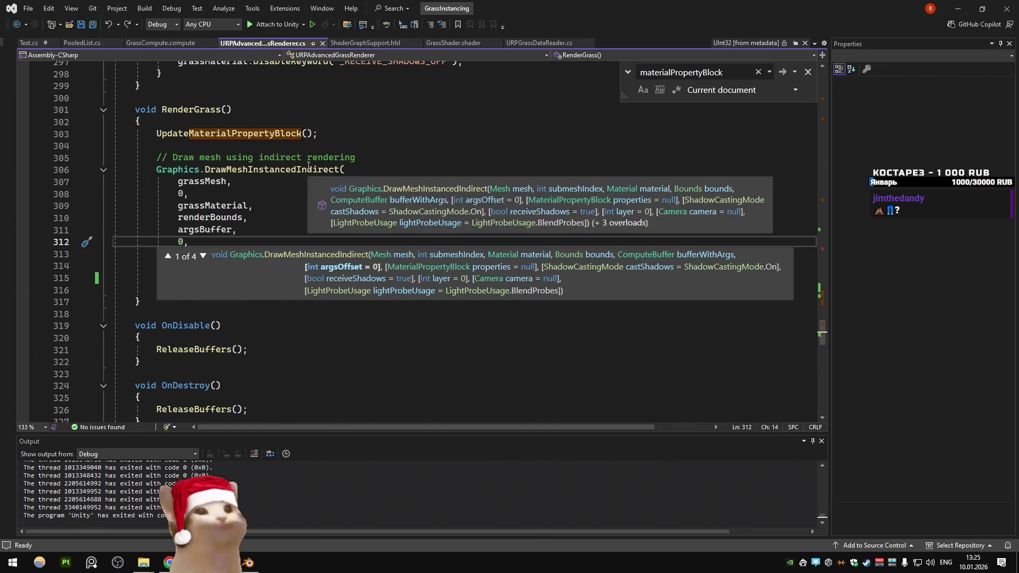
key("Escape")
mouse_move(280, 277)
left_mouse_down()
mouse_move(118, 254)
mouse_move(237, 229)
left_mouse_up()
key("BackSpace")
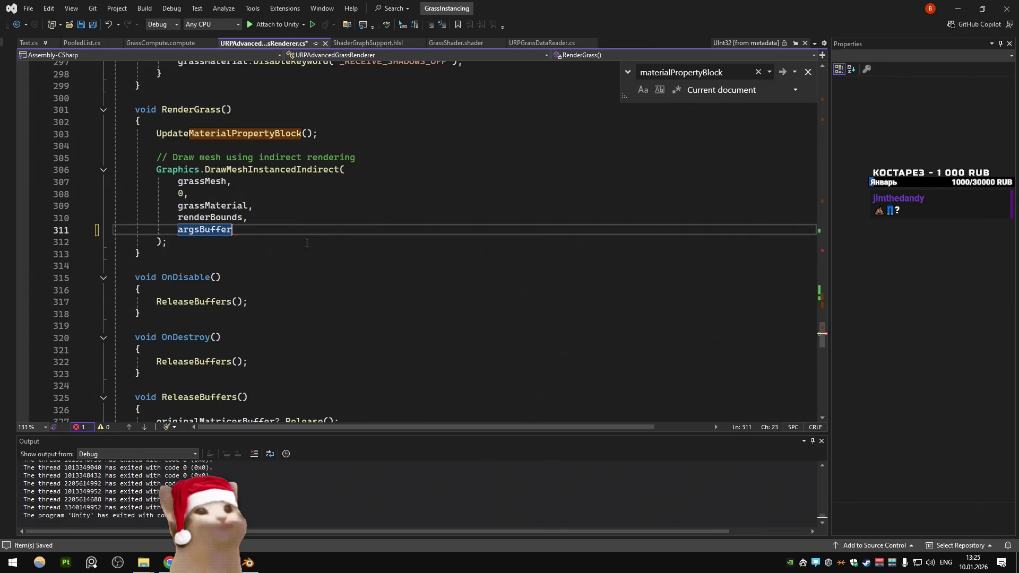
key("alt+Tab")
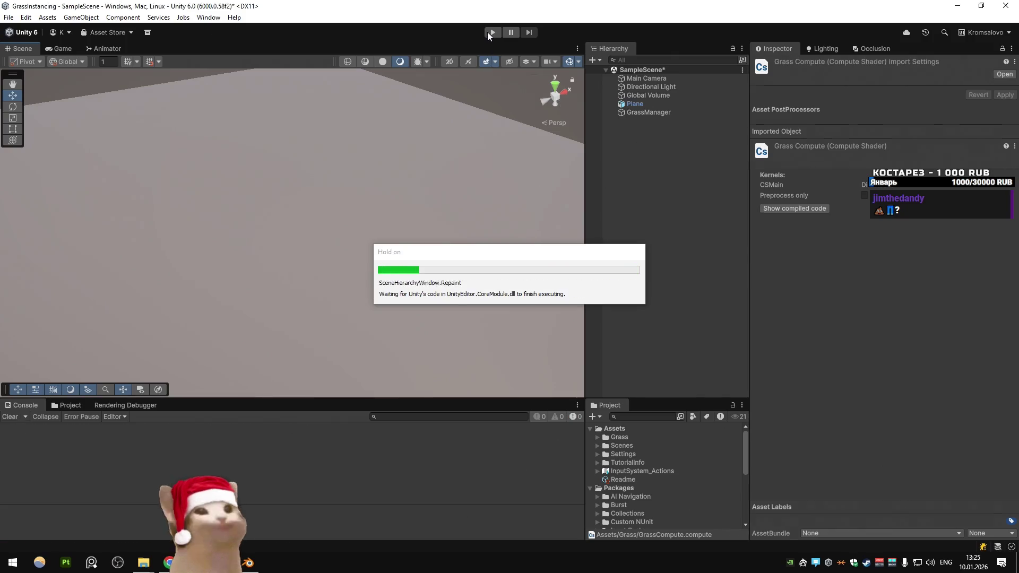
Step: Play-test the shortened draw call, stop, and paste the four removed arguments back
left_click(493, 32)
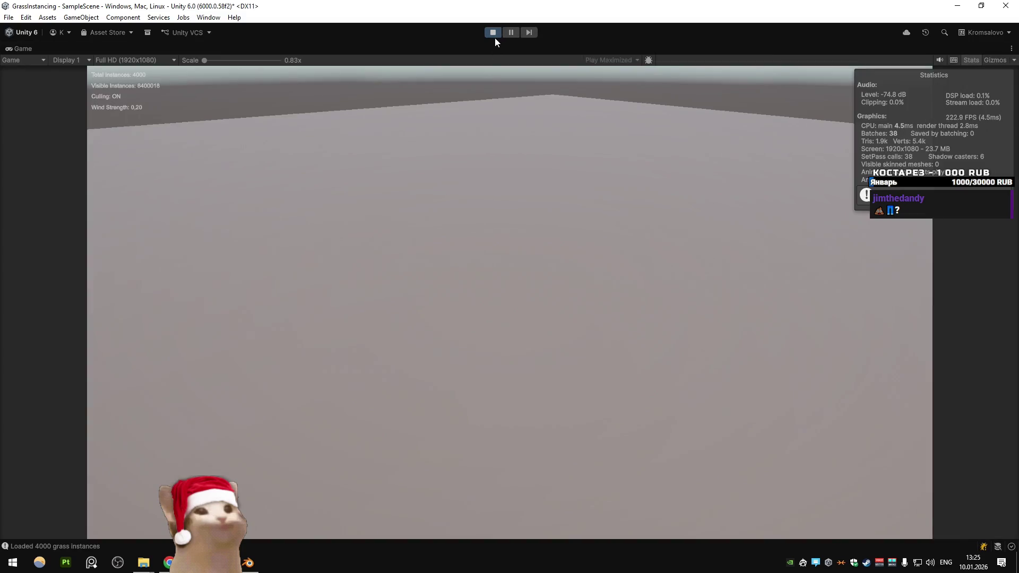
left_click(493, 33)
key("alt+Tab")
type("0,             materialPropertyBlock,             shadowMode,             receiveShadows")
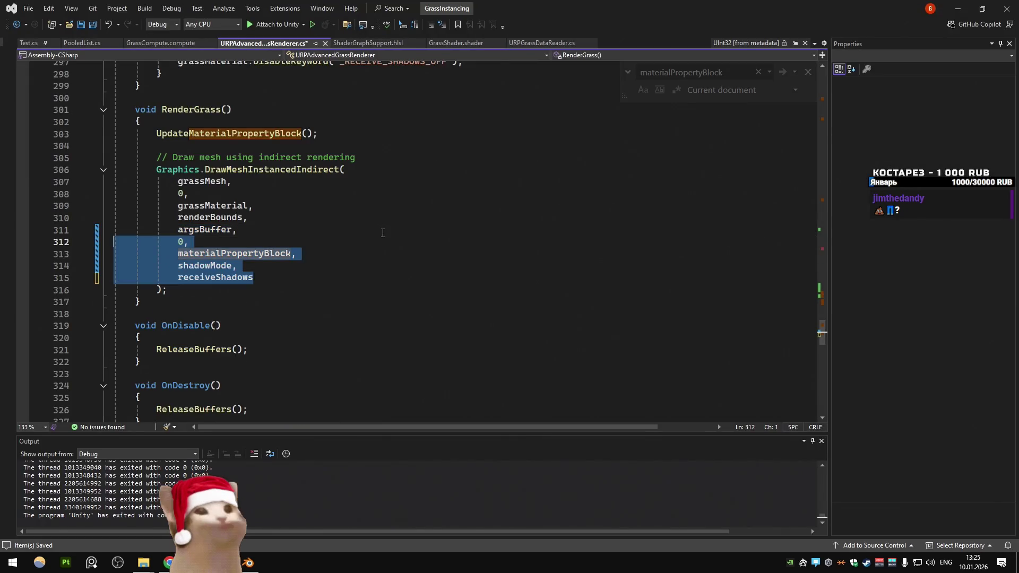
Step: In UpdateMaterialPropertyBlock, replace originalMatricesBuffer with visibleMatricesBuffer for _DrawData
left_click(382, 219)
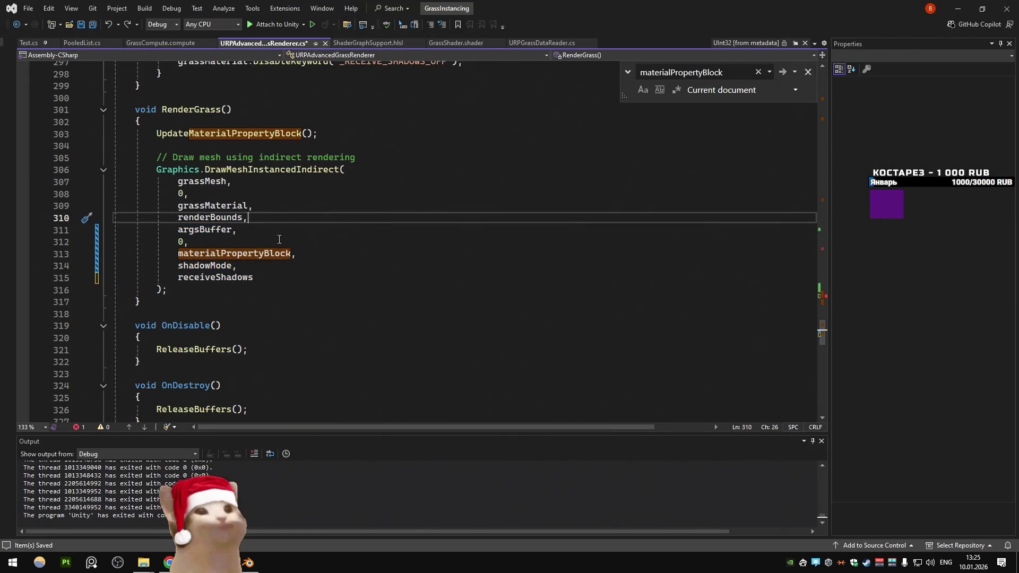
left_click(248, 135)
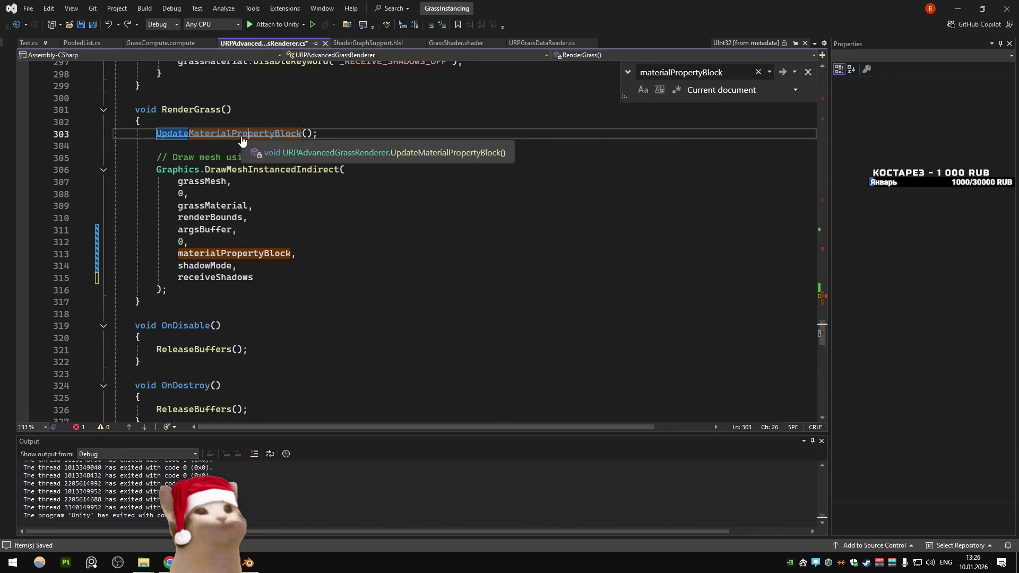
left_click(241, 140, "ctrl")
scroll(241, 140, "down", 4)
double_click(457, 144)
key("ctrl+s")
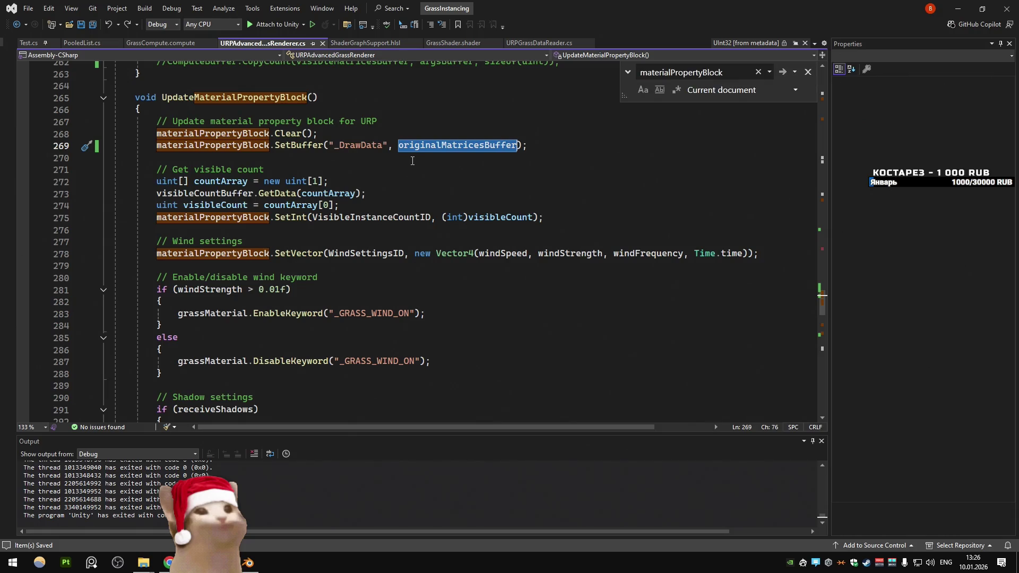
type("vi")
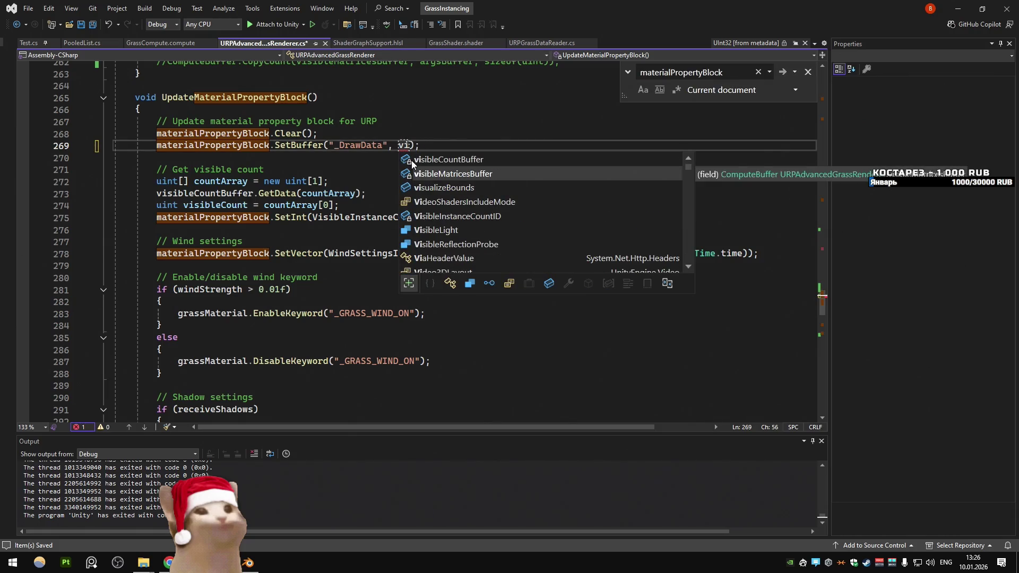
key("Tab")
Step: Delete the four trailing DrawMeshInstancedIndirect arguments again, save, and switch to Unity
key("F3")
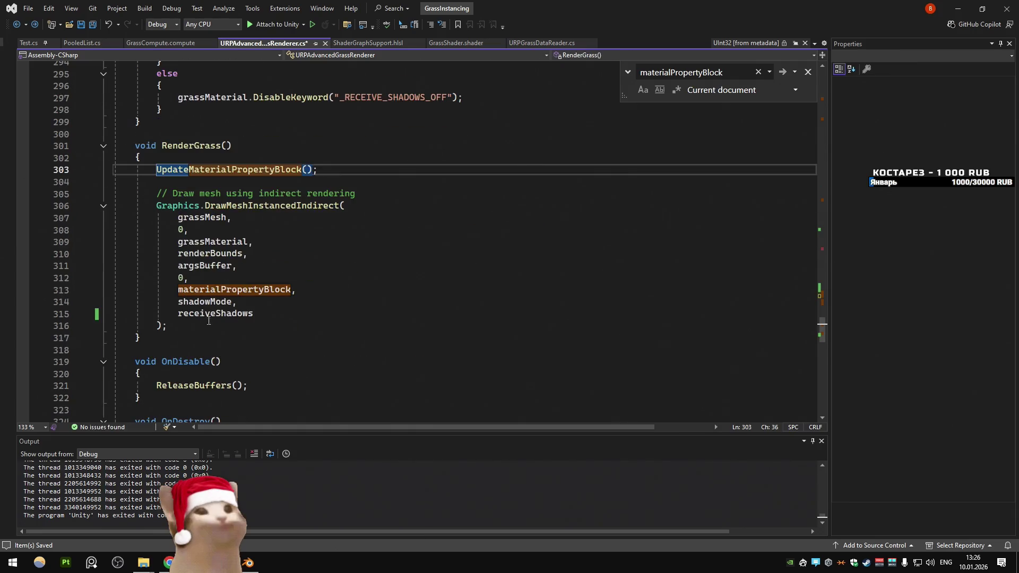
left_click_drag(282, 311, 237, 265)
key("ctrl+c")
key("BackSpace")
key("ctrl+s")
key("alt+Tab")
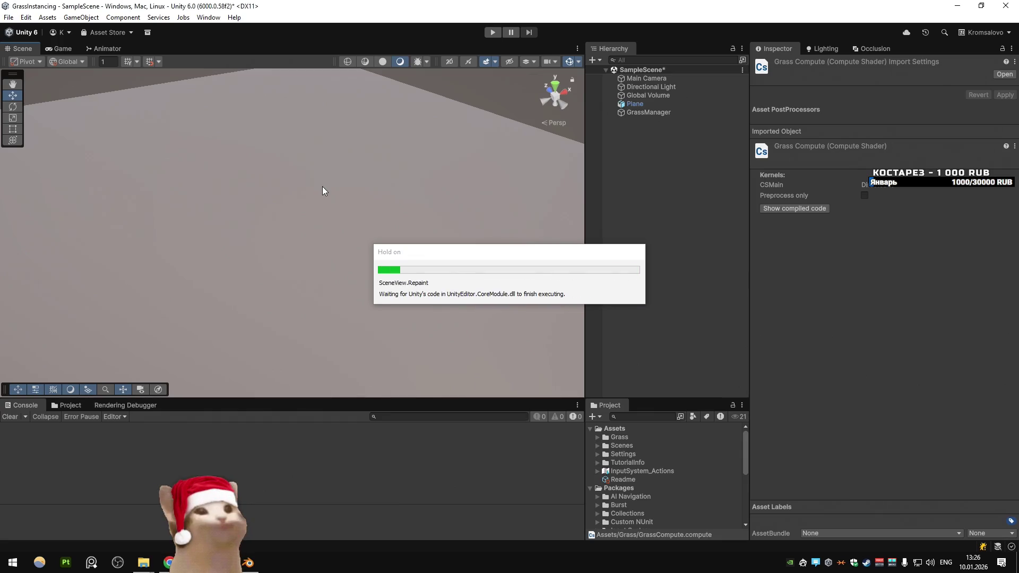
Step: Play the scene (no grass, 8400018 visible), stop, and paste the four trailing arguments back
left_click(494, 32)
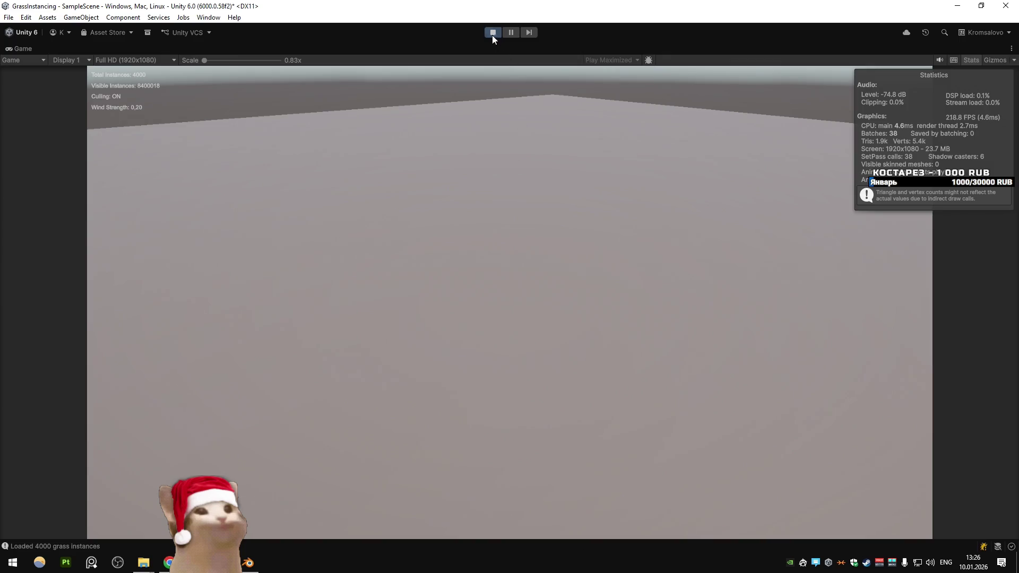
left_click(492, 32)
key("alt+Tab")
key("ctrl+v")
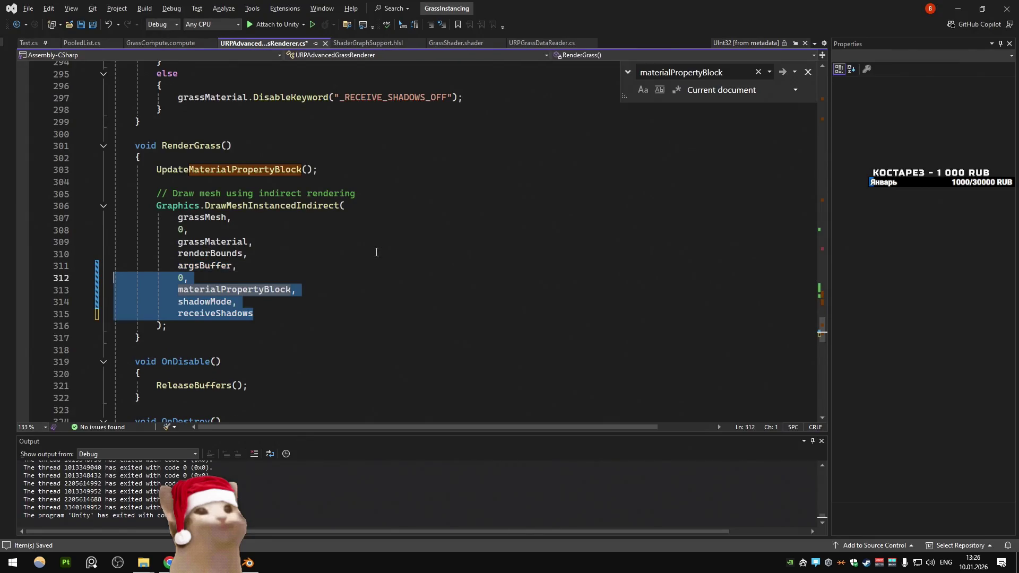
Step: Undo the binding edit so _DrawData uses originalMatricesBuffer again
key("F3")
key("shift+F3")
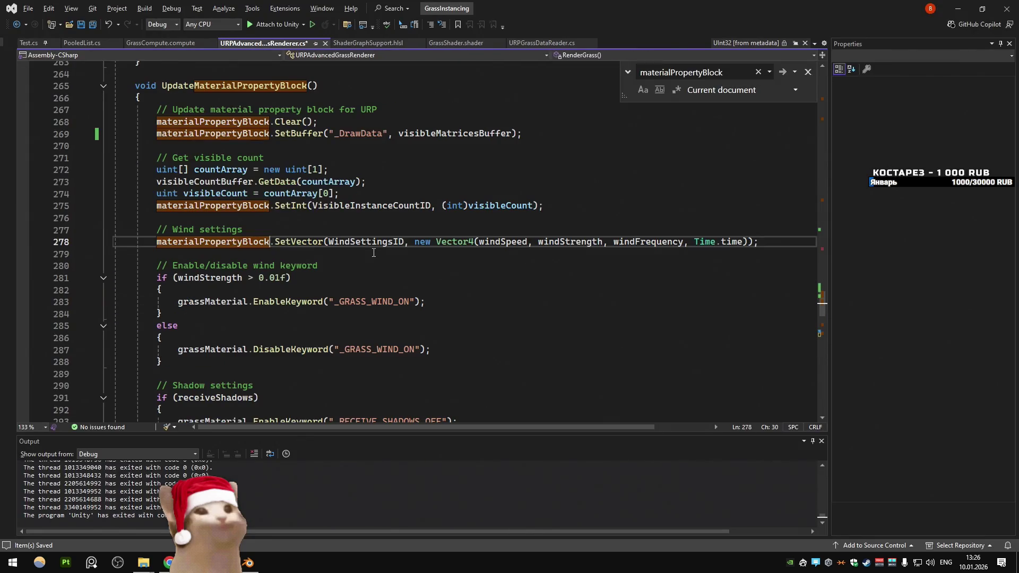
key("ctrl+z")
key("ctrl+z")
key("ctrl+z")
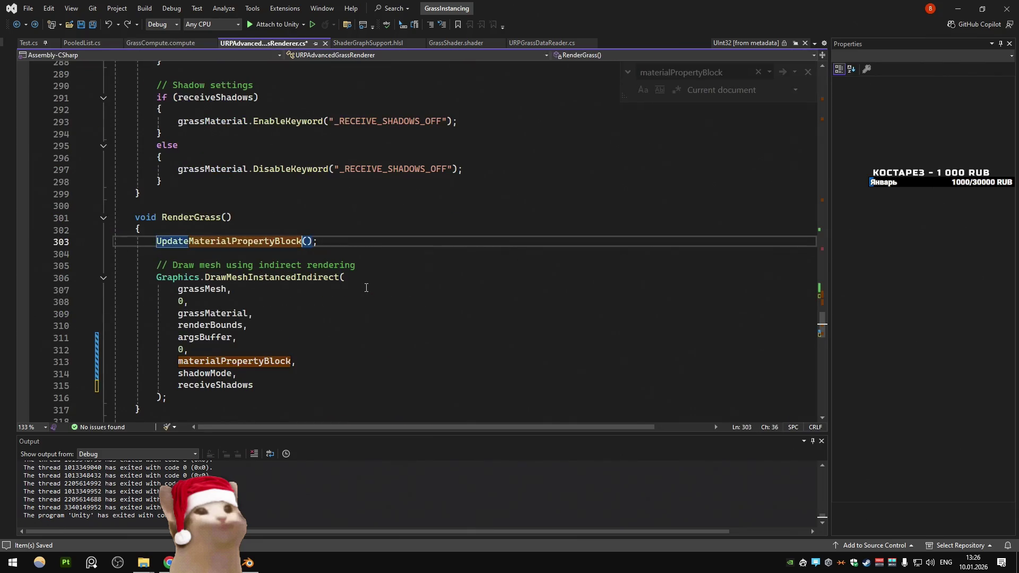
key("ctrl+z")
key("ctrl+z")
Step: Comment out the compute-shader parameter update and dispatch calls in Update, then switch to Unity
left_click(449, 256)
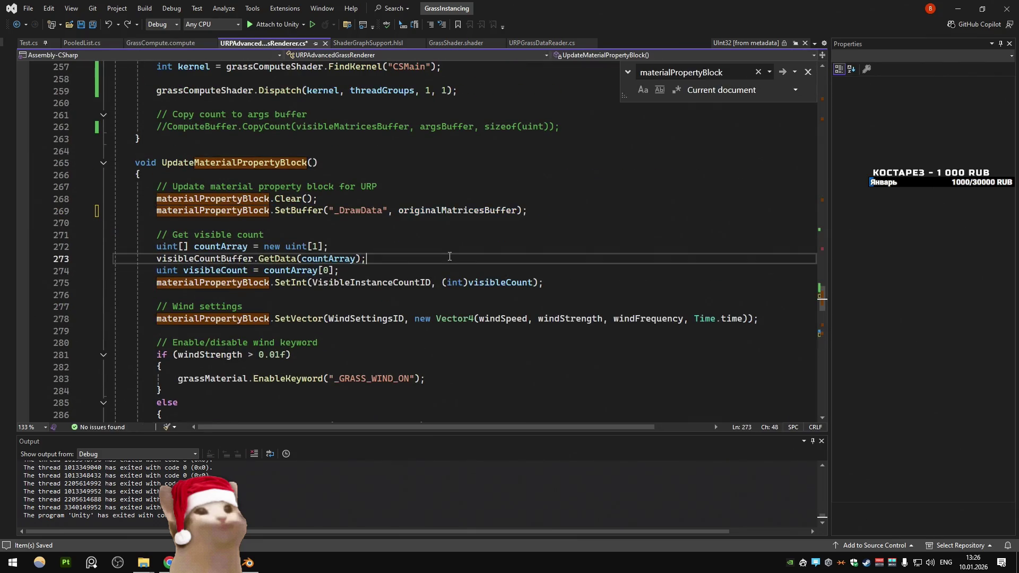
scroll(449, 256, "up", 20)
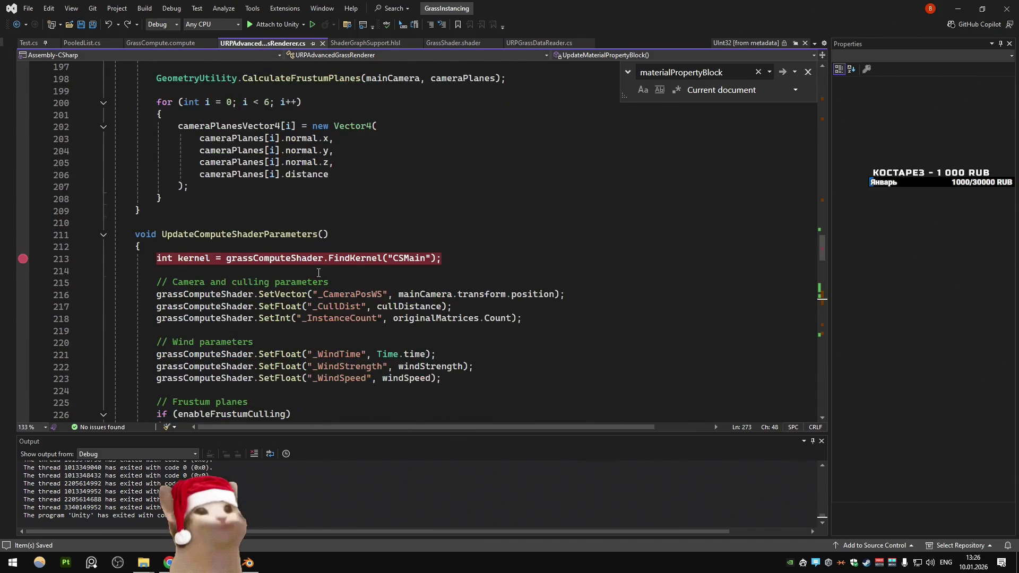
left_click_drag(286, 306, 77, 293)
key("ctrl+k")
key("ctrl+c")
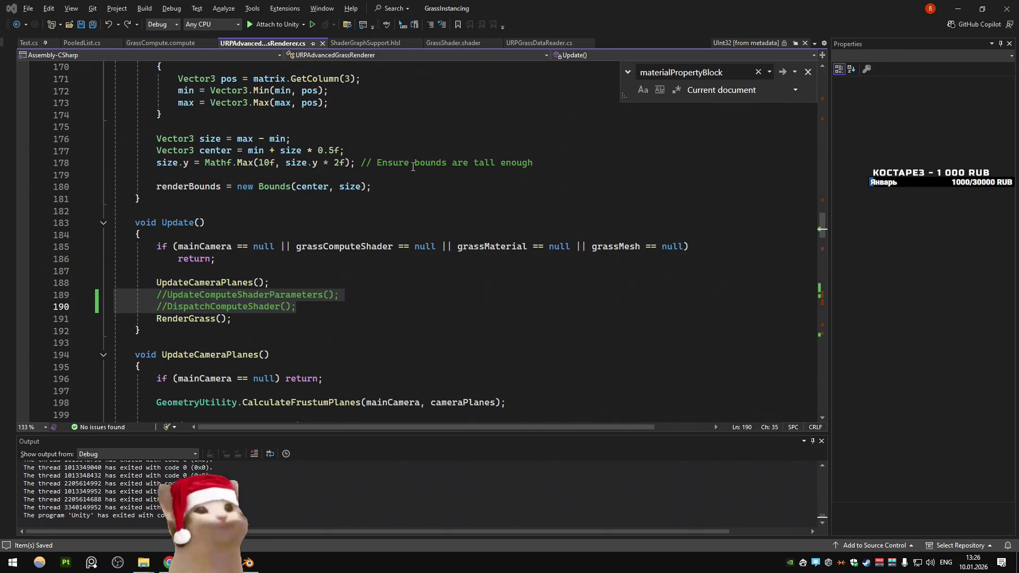
key("alt+Tab")
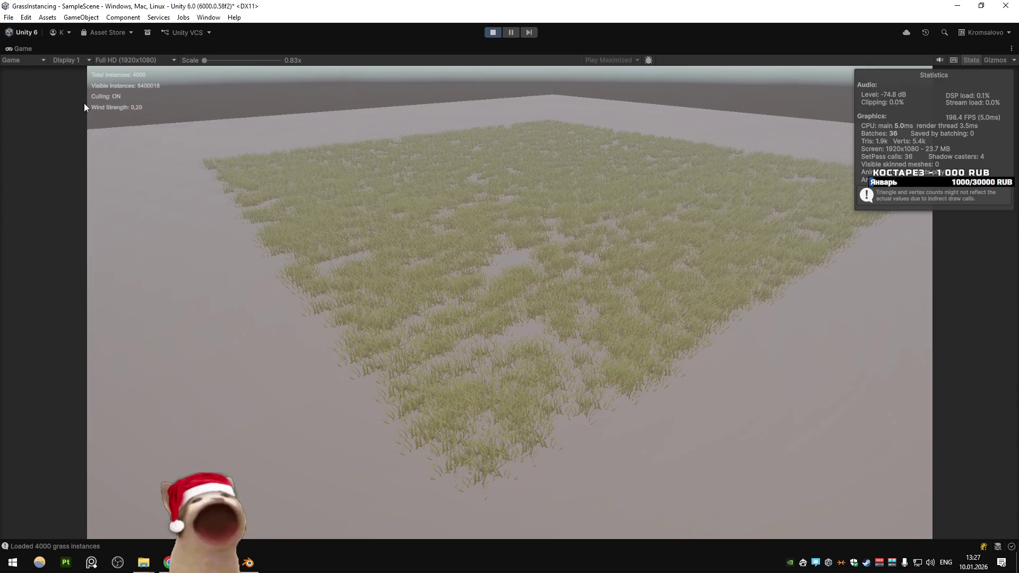
right_click(22, 49)
left_click(53, 76)
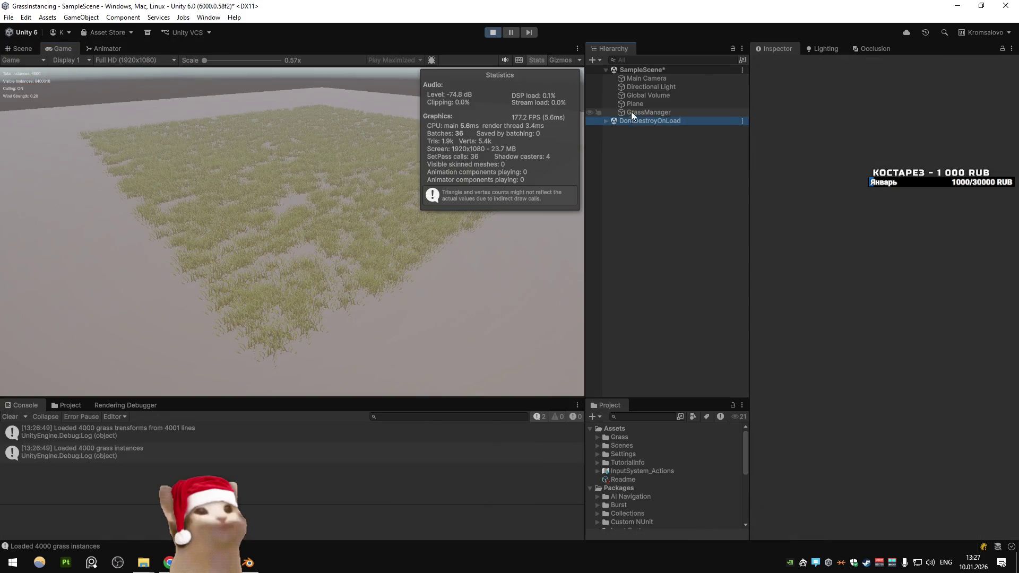
left_click(632, 112)
left_click(778, 65)
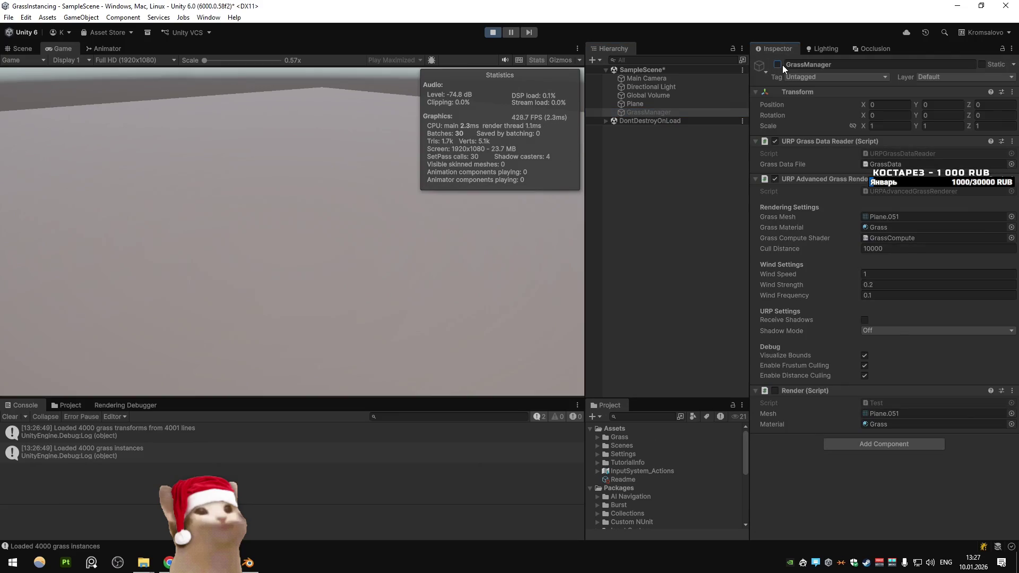
left_click(780, 64)
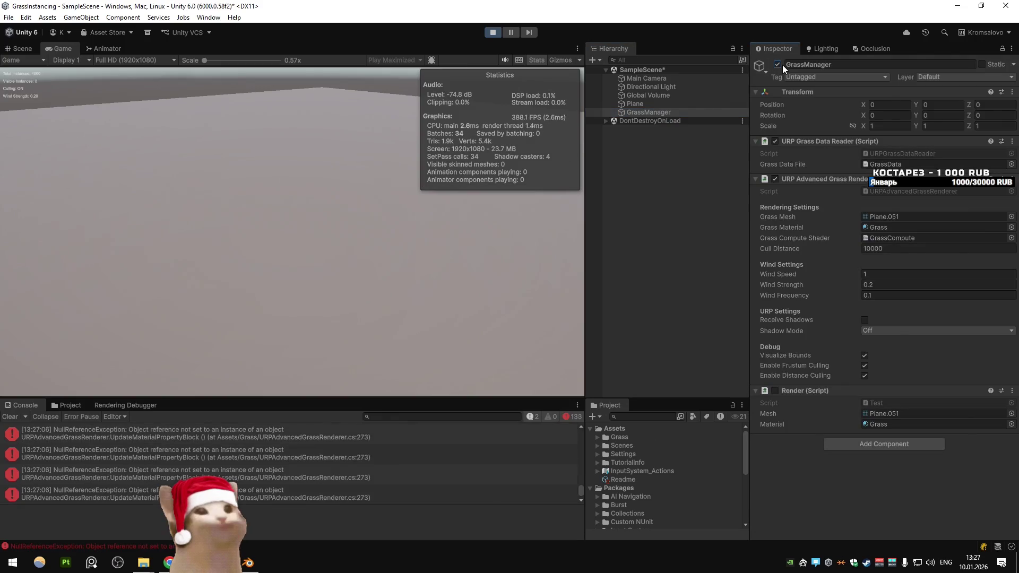
left_click(498, 33)
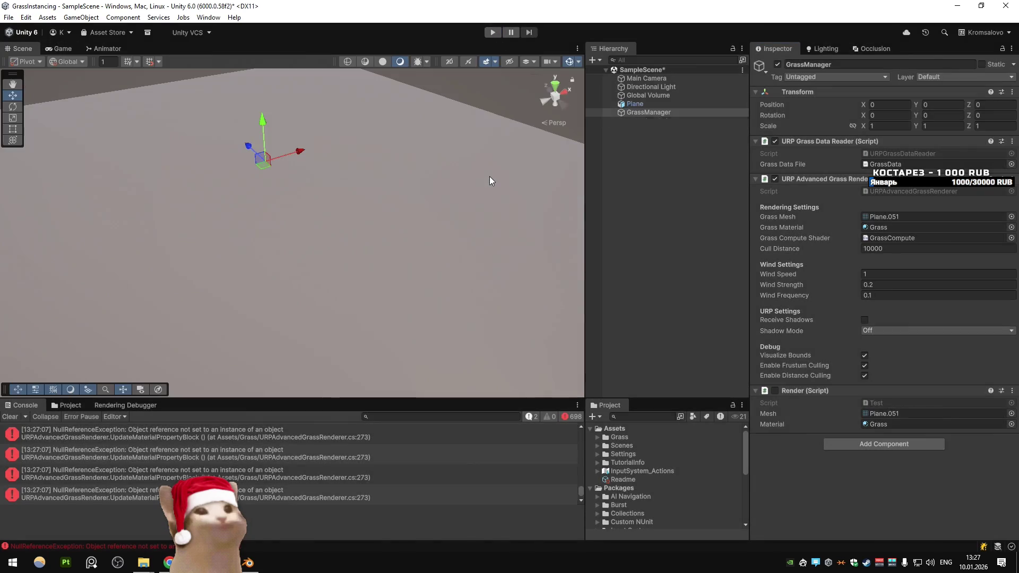
left_click(493, 32)
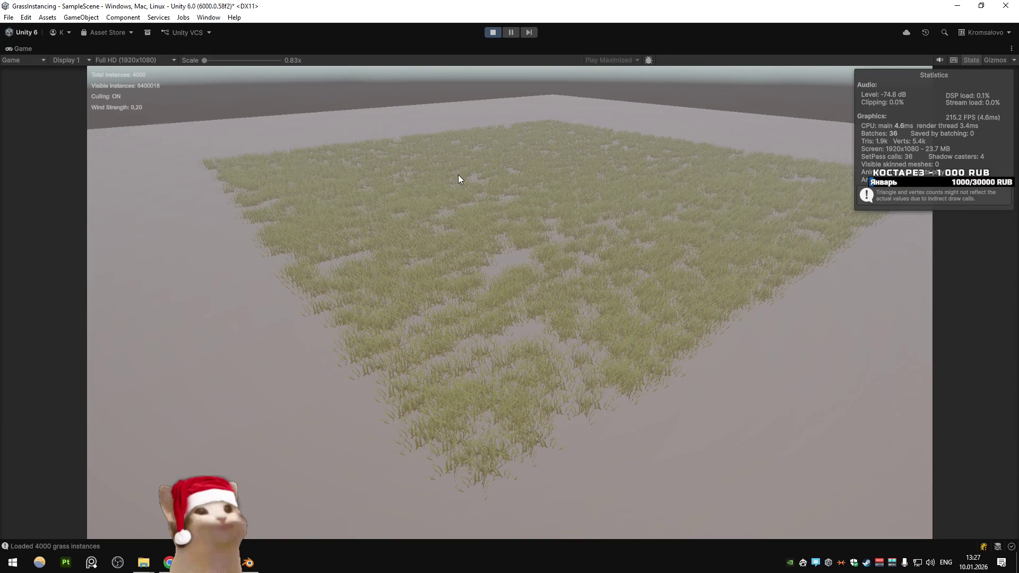
key("alt+Tab")
Step: Comment out the whole DrawMeshInstancedIndirect call (lines 306–316) in RenderGrass, then return to Unity
scroll(371, 238, "up", 2)
scroll(372, 239, "down", 5)
left_click(141, 185)
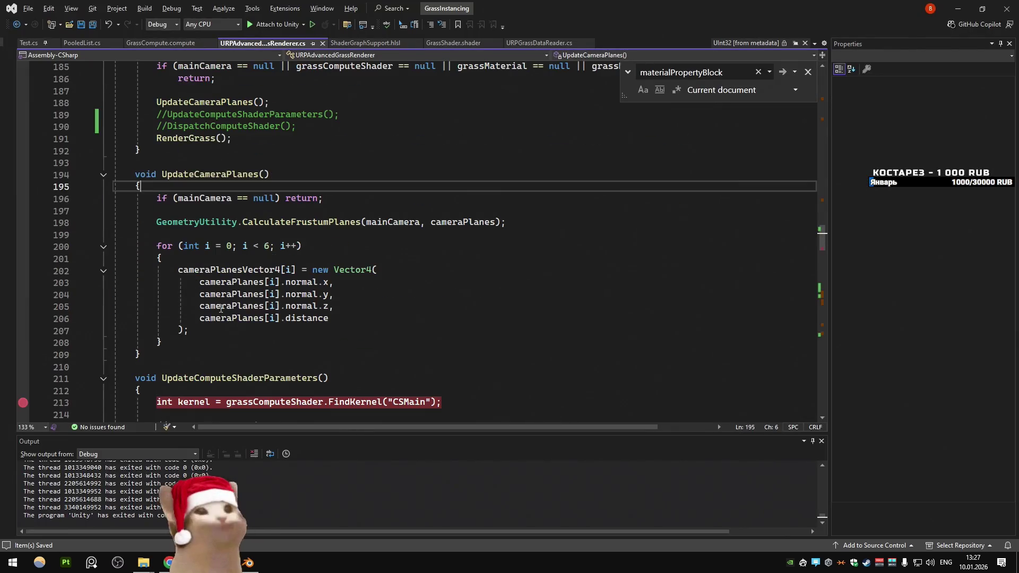
scroll(220, 308, "down", 6)
scroll(220, 265, "up", 7)
left_click(186, 185, "ctrl")
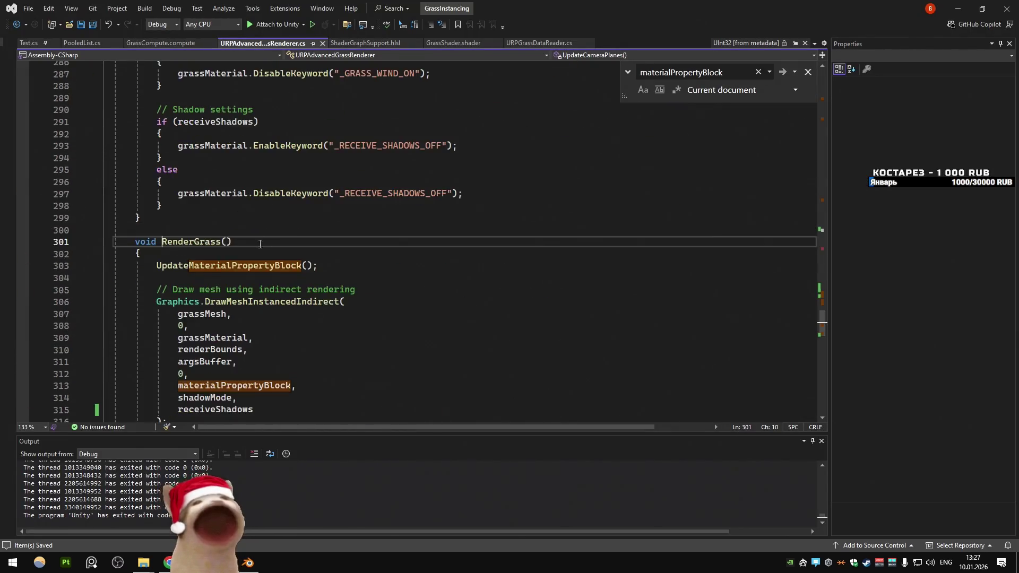
scroll(256, 239, "down", 4)
left_click_drag(187, 279, 104, 165)
key("ctrl+c")
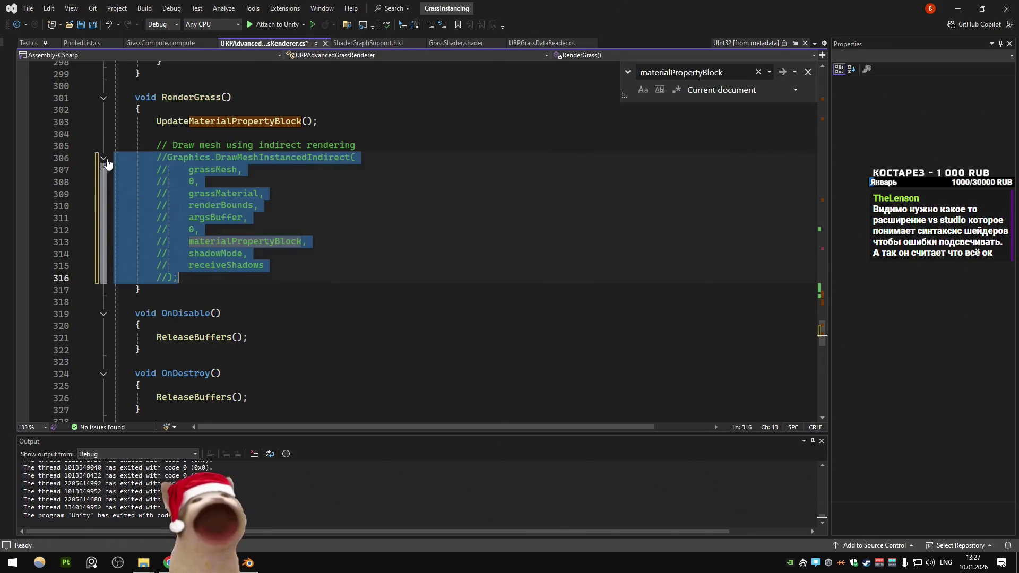
left_click(957, 8)
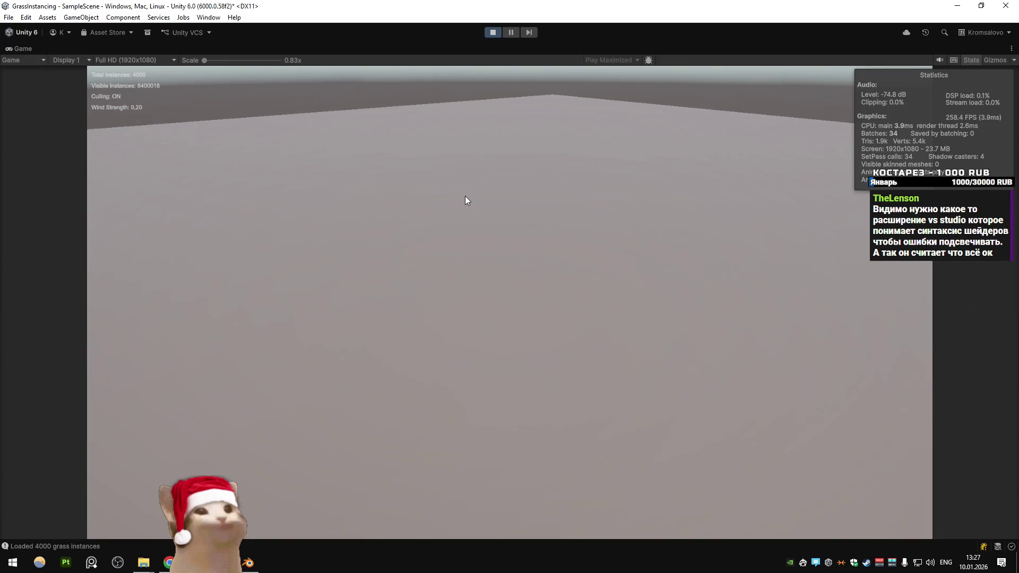
Step: Stop the running game, check the commented-out draw call in the script, and let Unity recompile
left_click(489, 34)
key("alt+Tab")
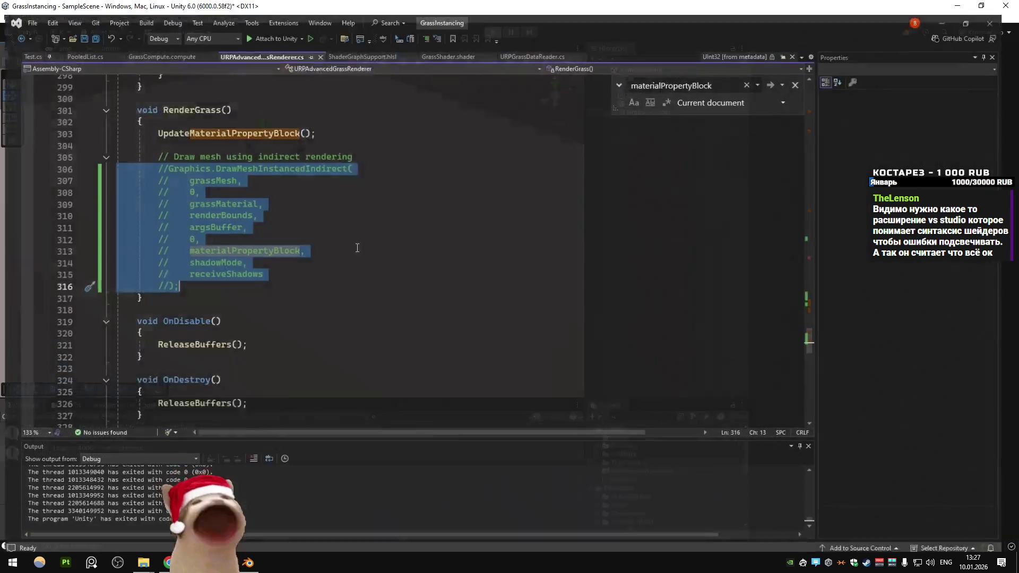
key("alt+Tab")
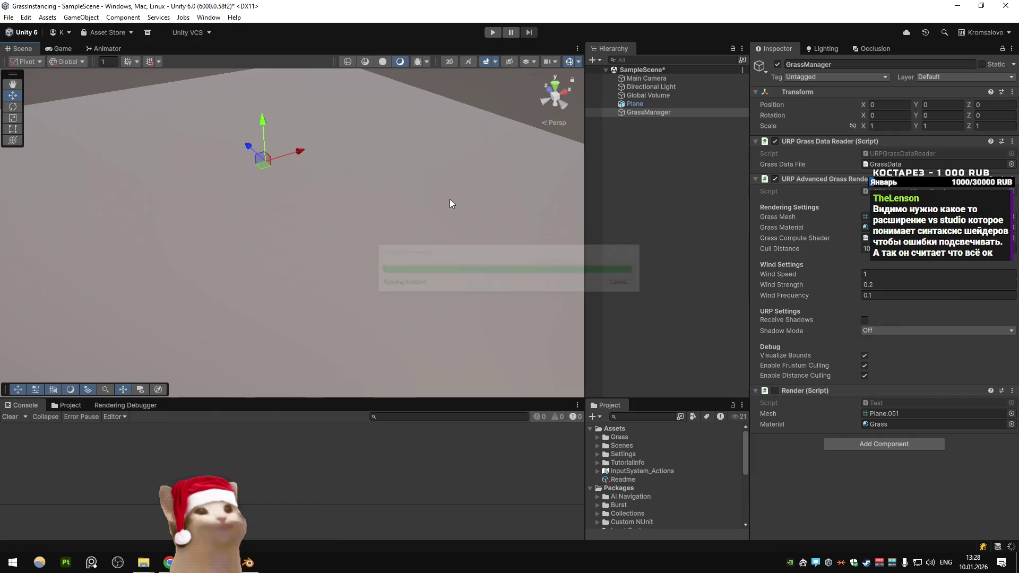
key("alt+Tab")
Step: Lower the Blender scatter density to 0.01 and export the instances to GrassData.txt for testing
left_click(320, 430)
left_click(250, 559)
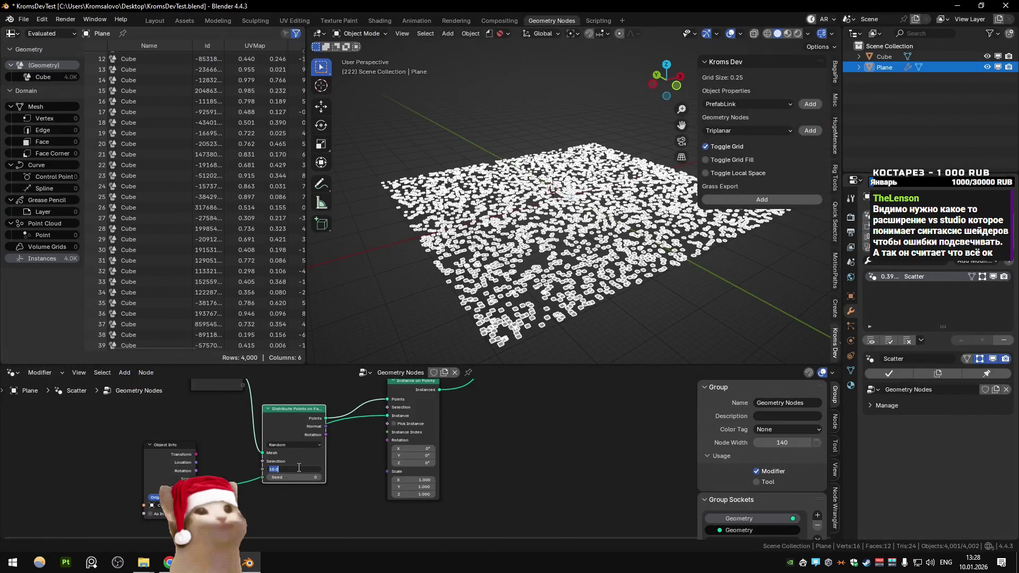
type(".01")
key("Return")
left_click(706, 199)
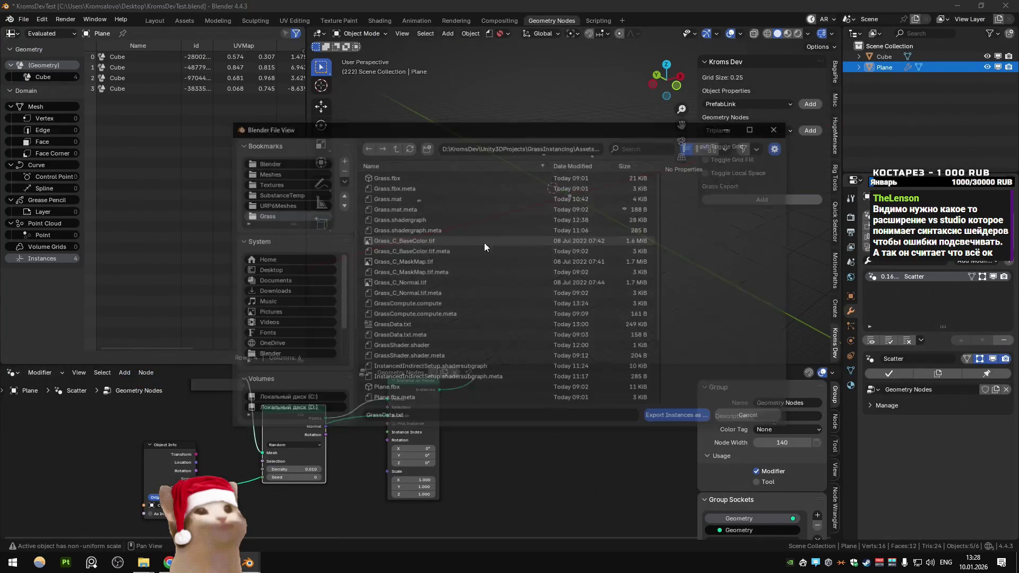
double_click(399, 326)
key("alt+Tab")
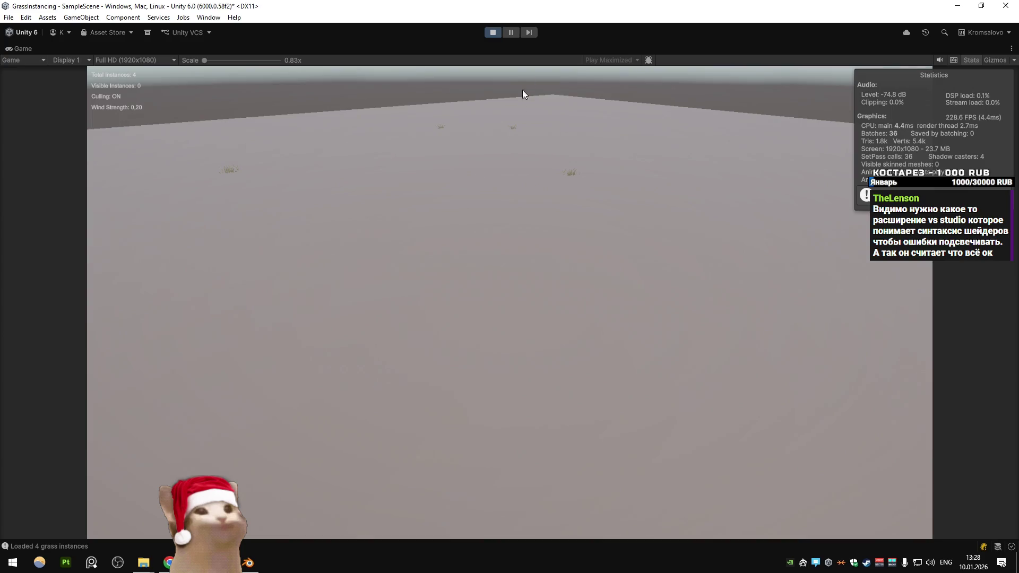
Step: Stop the test run, then comment out the compute update and dispatch calls and save the script
left_click(492, 32)
left_click(221, 562)
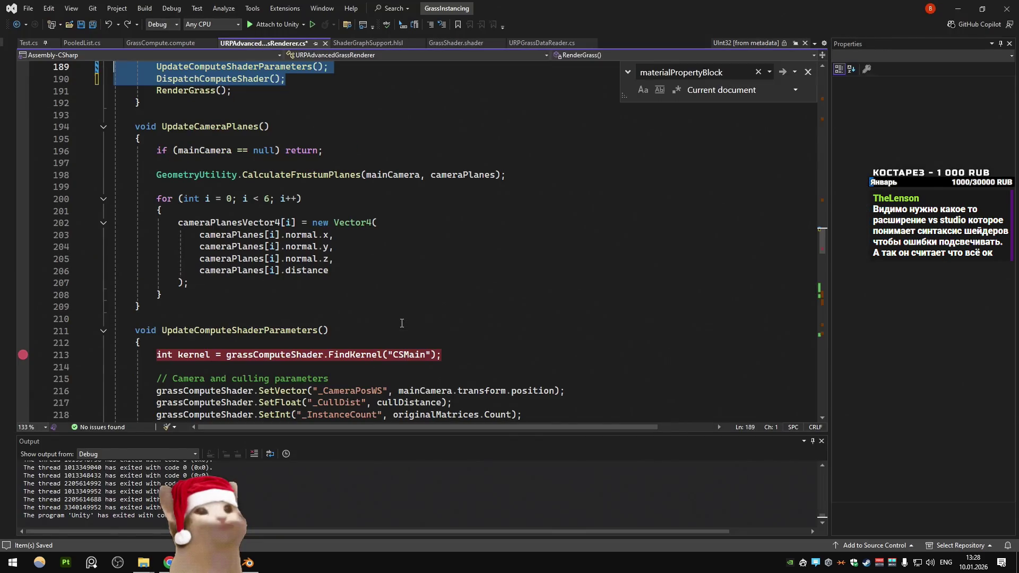
key("ctrl+k")
key("ctrl+c")
key("ctrl+s")
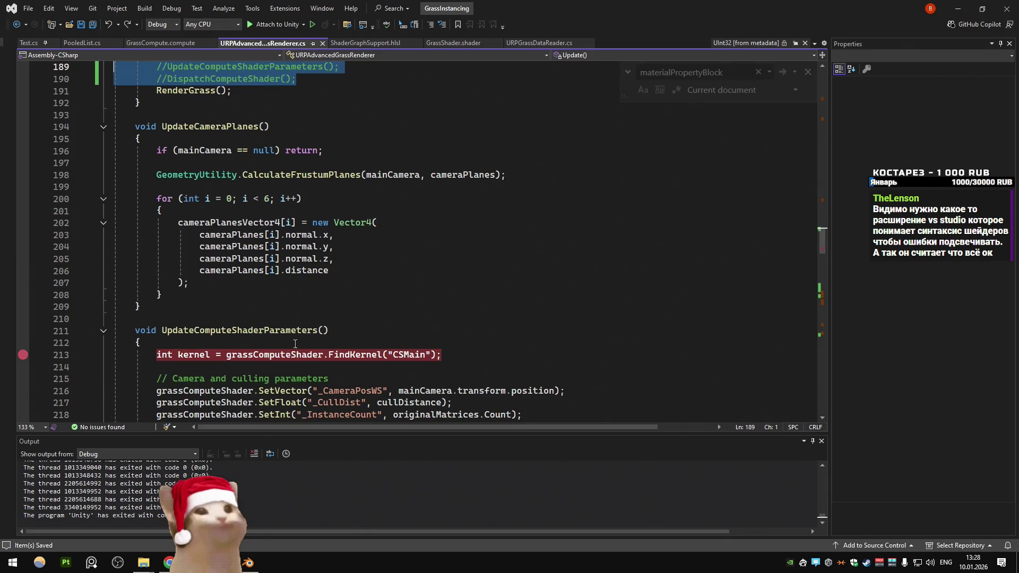
left_click(248, 562)
left_click(761, 199)
Step: Overwrite GrassData.txt with the full 4,000-instance scatter, save KromsDevTest.blend, and return to Unity
double_click(402, 327)
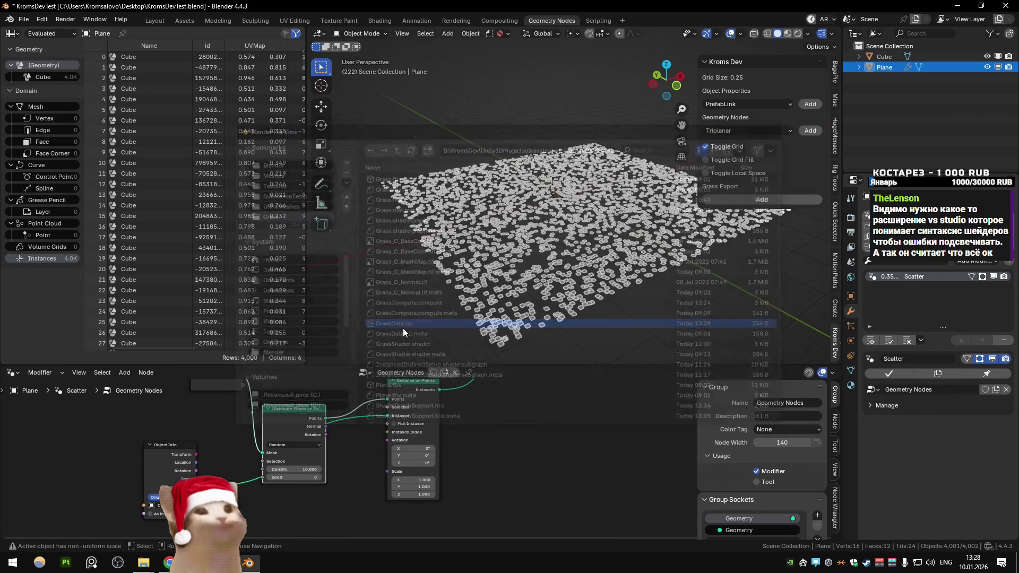
key("ctrl+s")
mouse_move(229, 563)
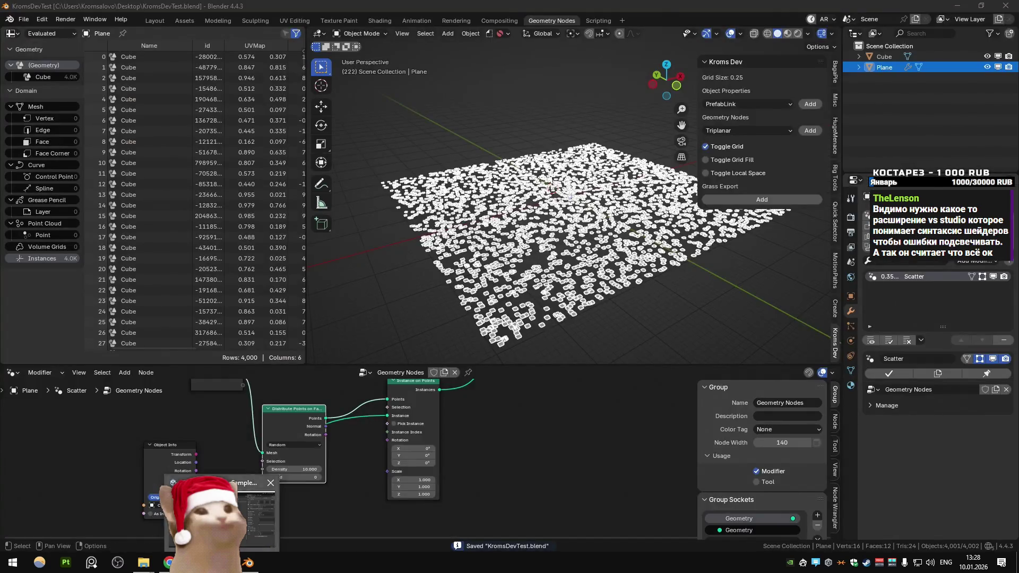
left_click(141, 509)
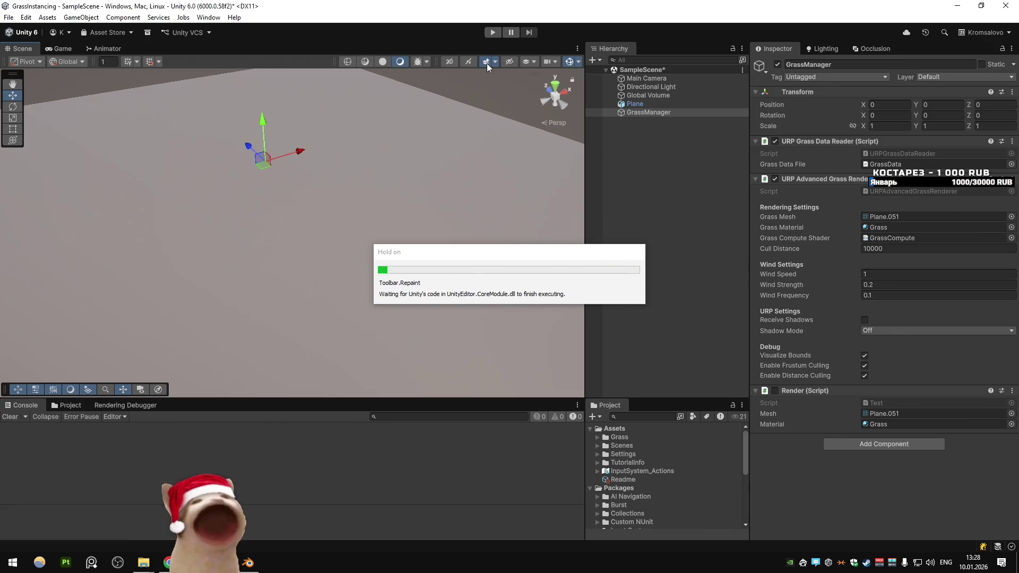
Step: Play the scene so the 4,000 re-exported grass instances render at about 200 FPS
left_click(493, 32)
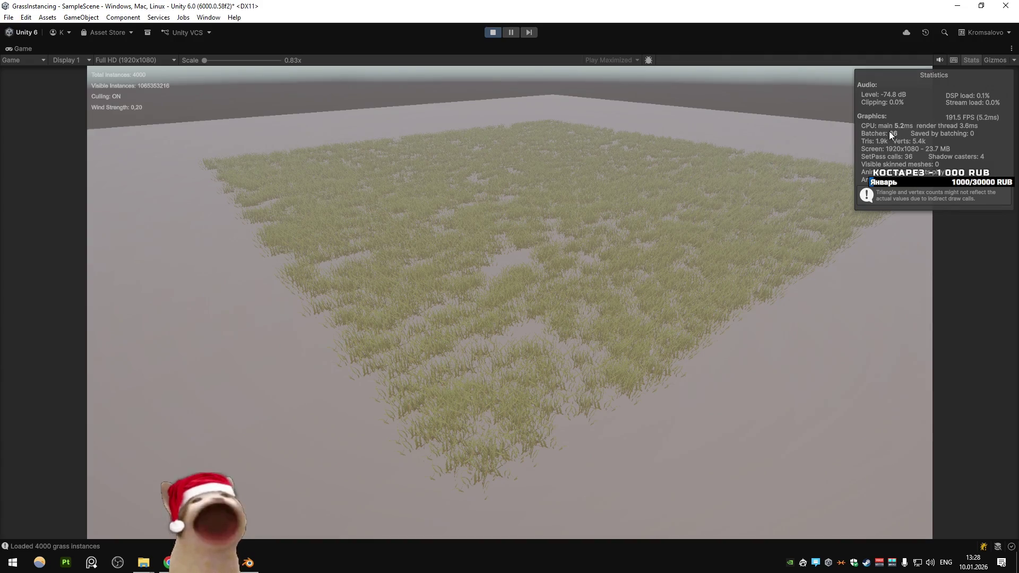
left_click(215, 18)
mouse_move(288, 225)
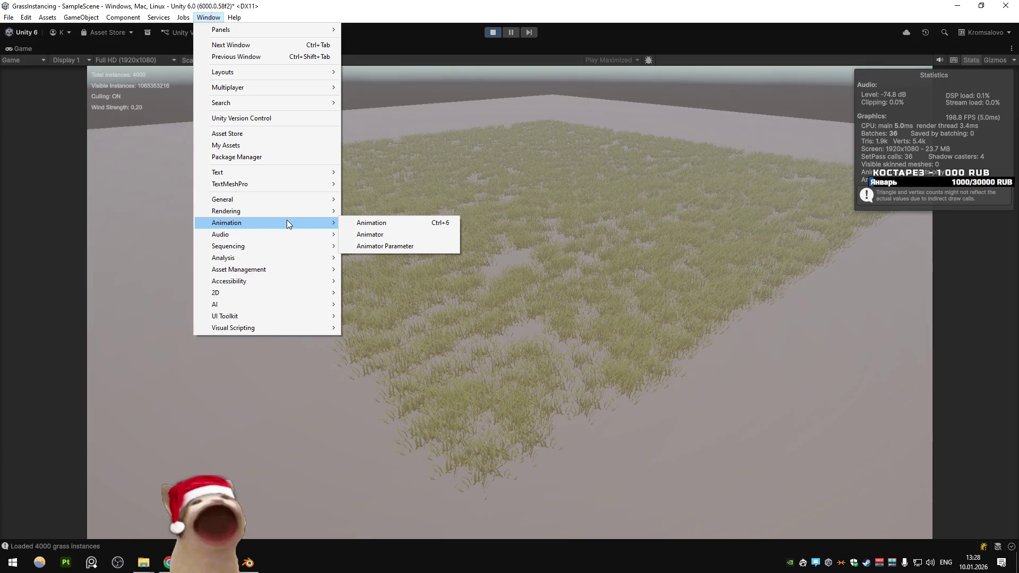
Step: Open the Profiler from Window > Analysis, enlarge it, and select frame 641
mouse_move(271, 243)
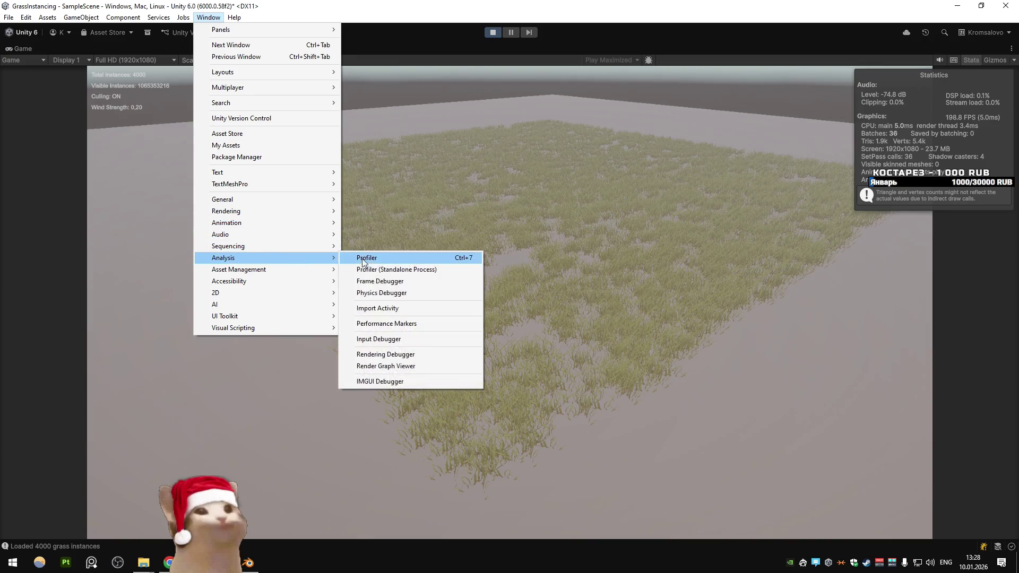
left_click(372, 257)
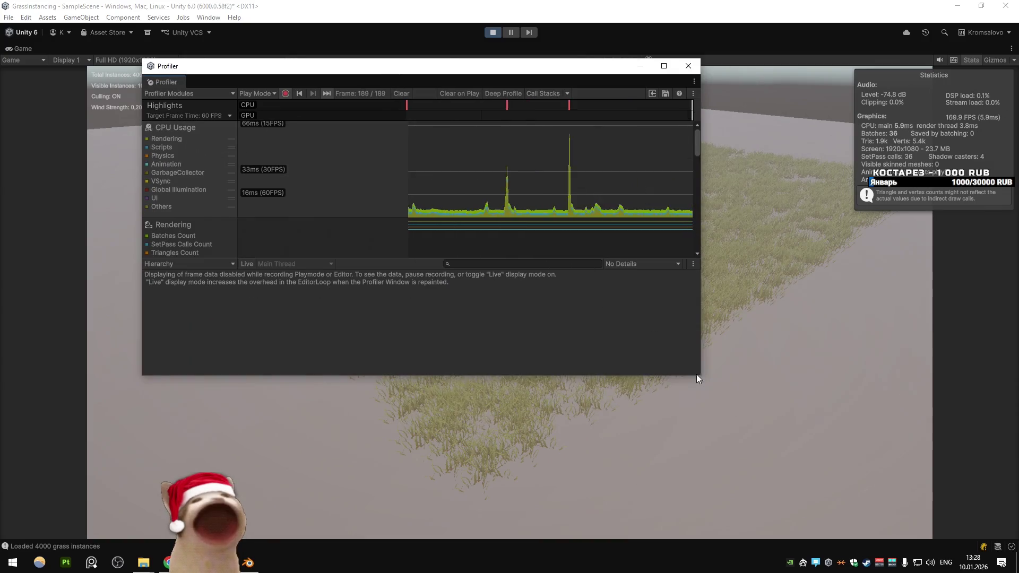
mouse_move(699, 374)
left_mouse_down()
mouse_move(780, 414)
mouse_move(855, 491)
left_mouse_up()
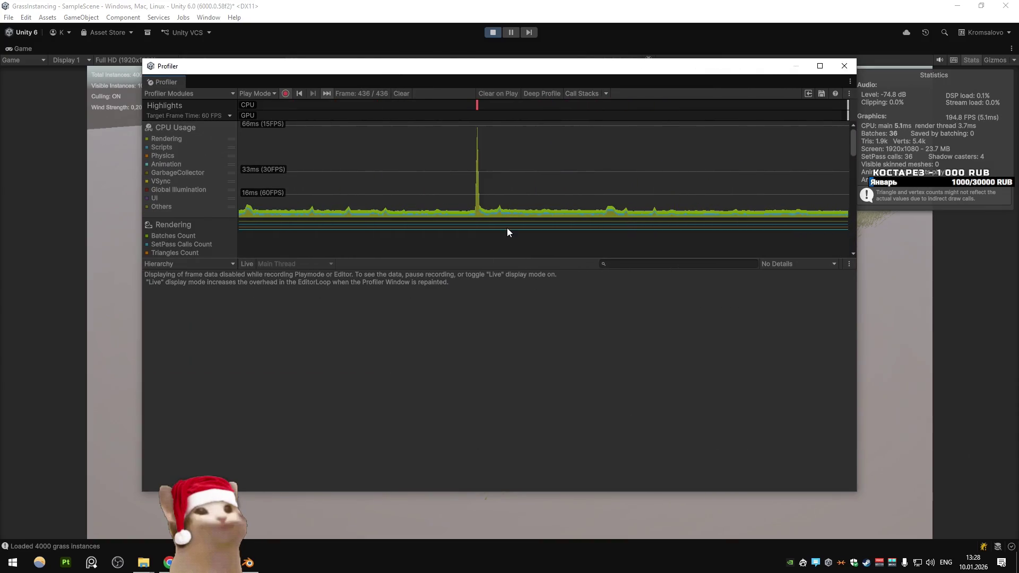
left_click(614, 255)
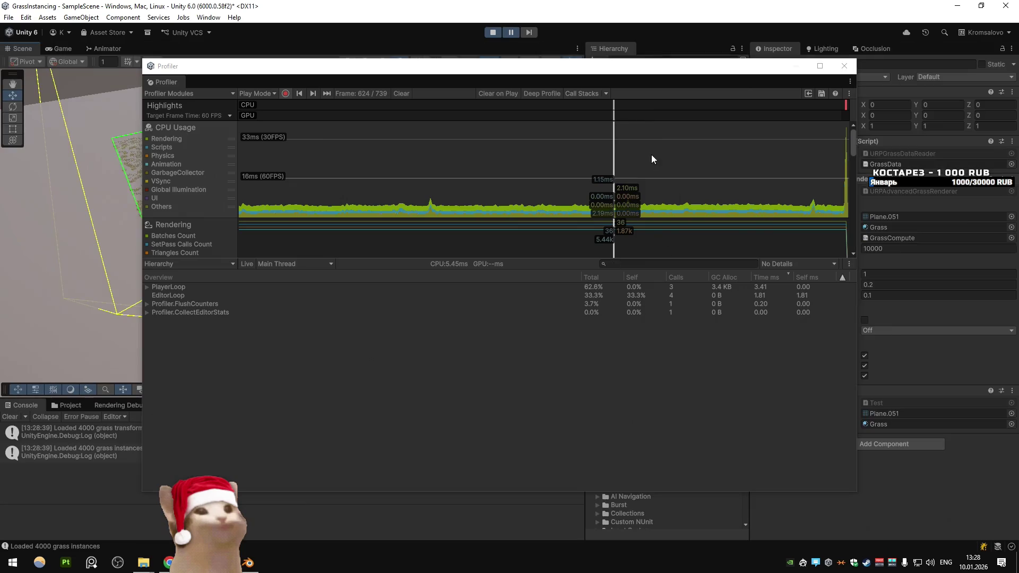
left_click(649, 155)
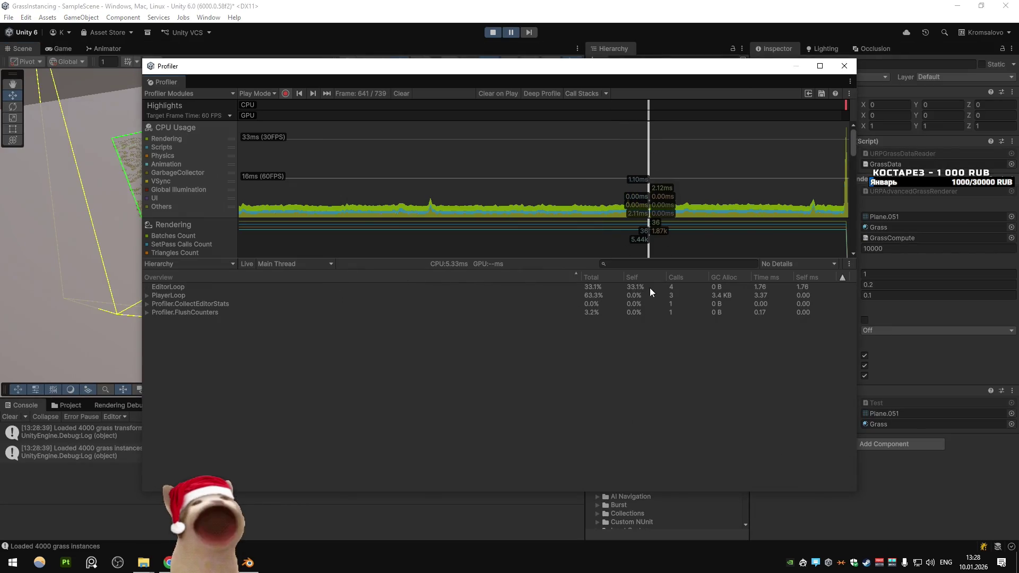
Step: Expand the Hierarchy from PlayerLoop through the render loop down to the costly DrawScreenSpaceUI entry
left_click(622, 288)
key("Right")
left_click(613, 293)
key("Right")
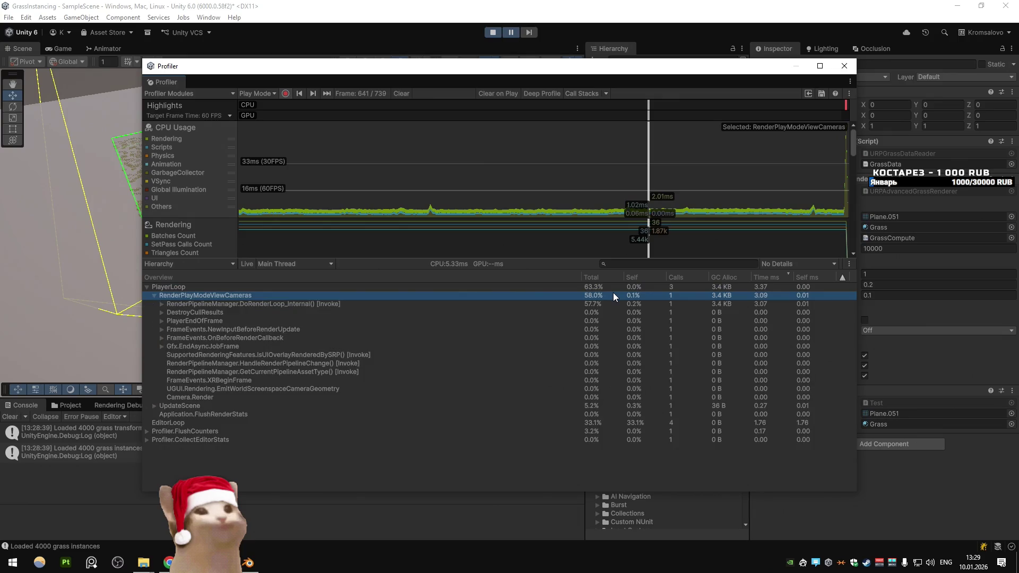
key("Down")
key("Right")
key("Down")
key("Right")
key("Down")
key("Right")
key("Down")
key("Right")
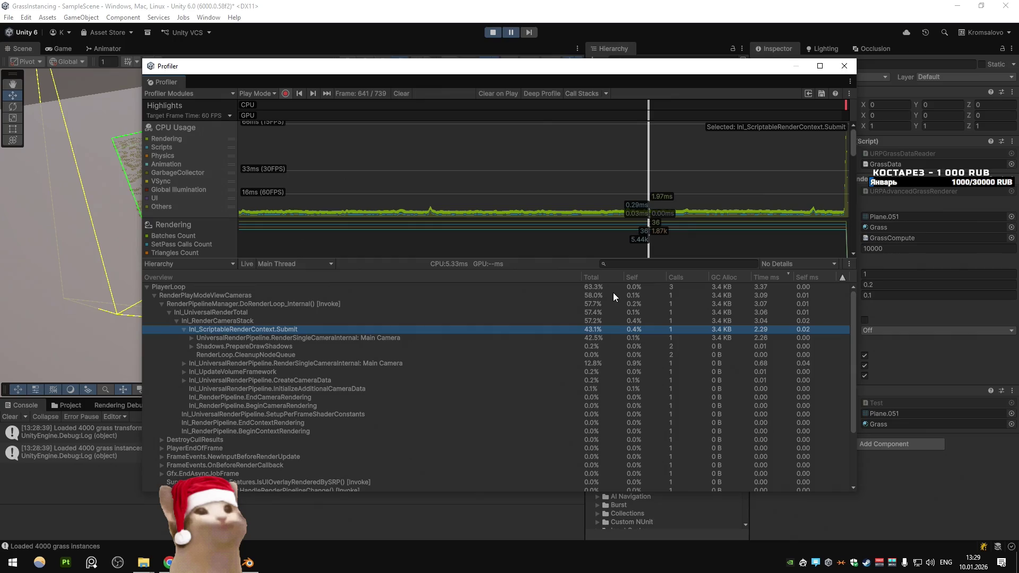
key("Down")
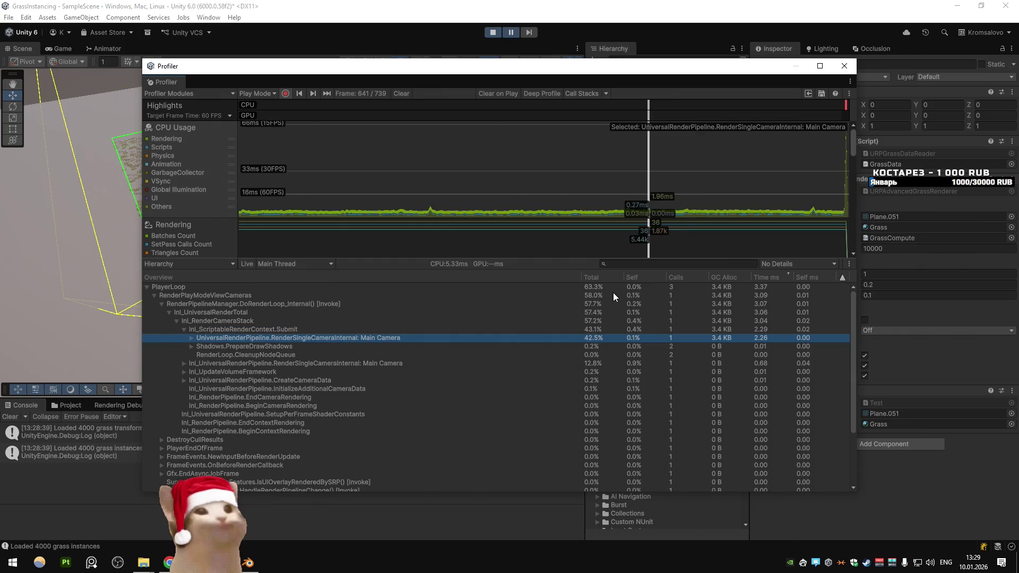
key("Right")
key("Down")
key("Down")
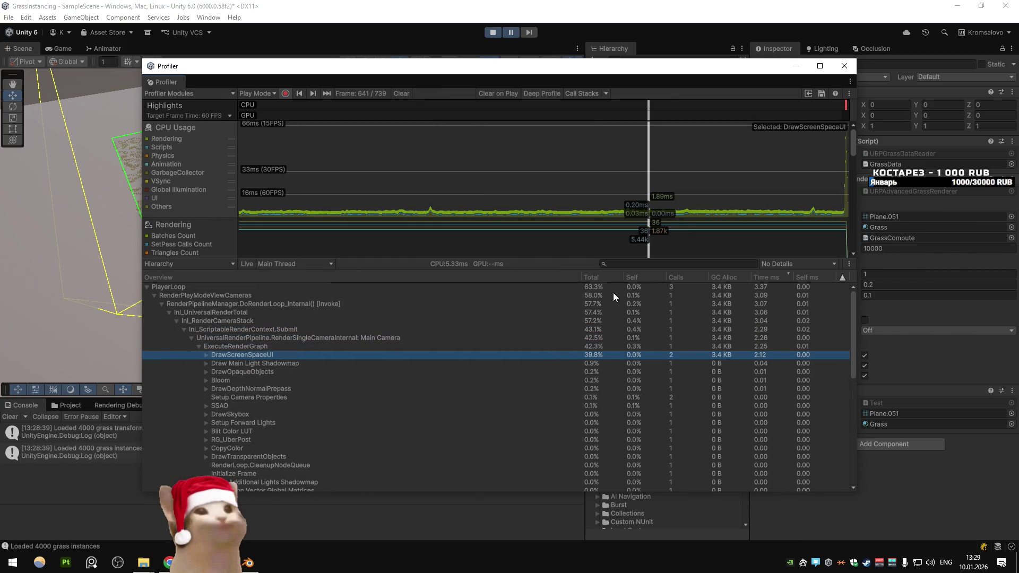
key("Right")
key("Down")
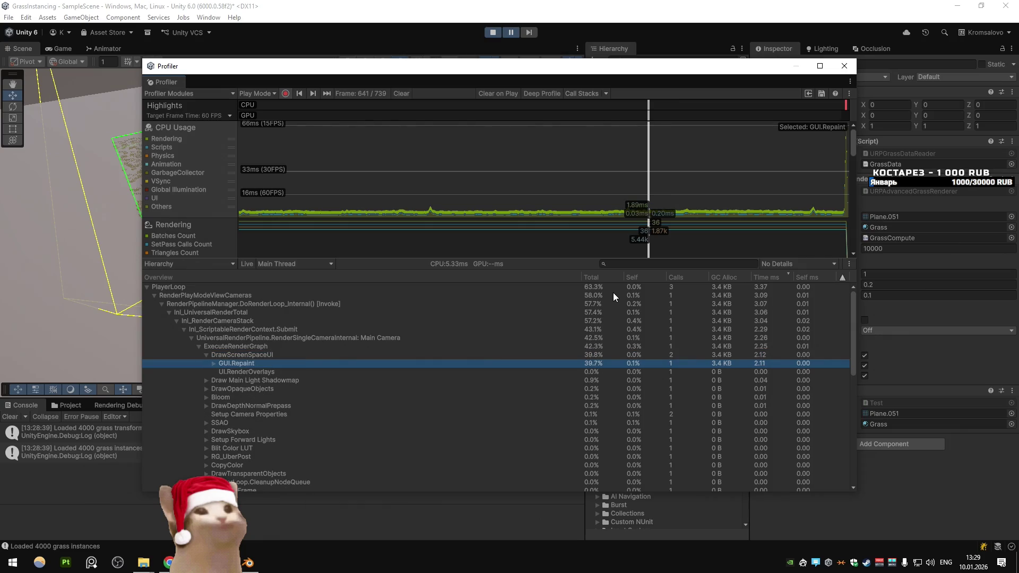
key("Left")
key("Left")
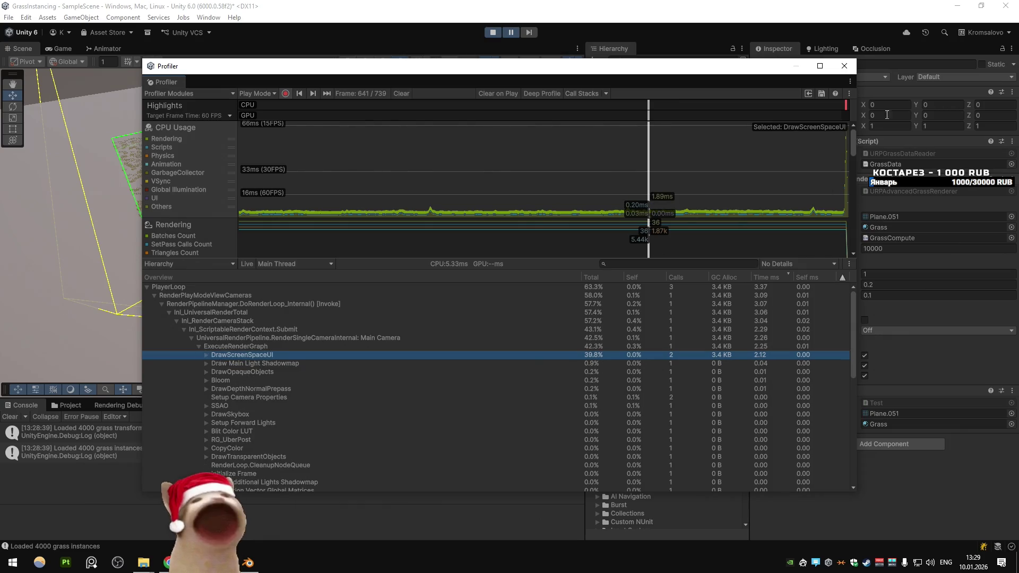
left_click(845, 65)
Step: Stop Play mode and select the entire OnGUI stats overlay method in the renderer script
left_click(492, 33)
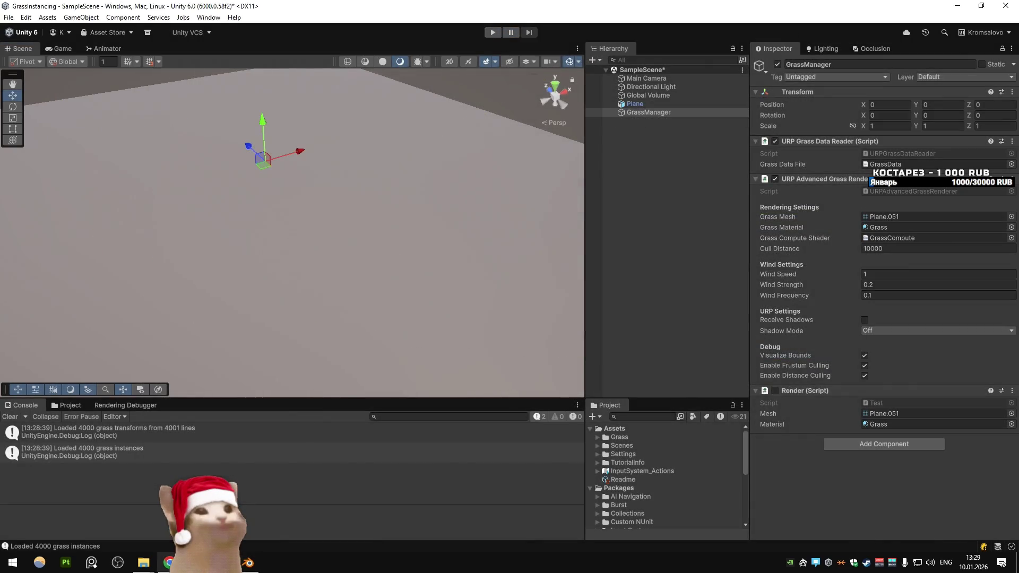
key("alt+Tab")
scroll(497, 313, "down", 20)
scroll(498, 313, "down", 20)
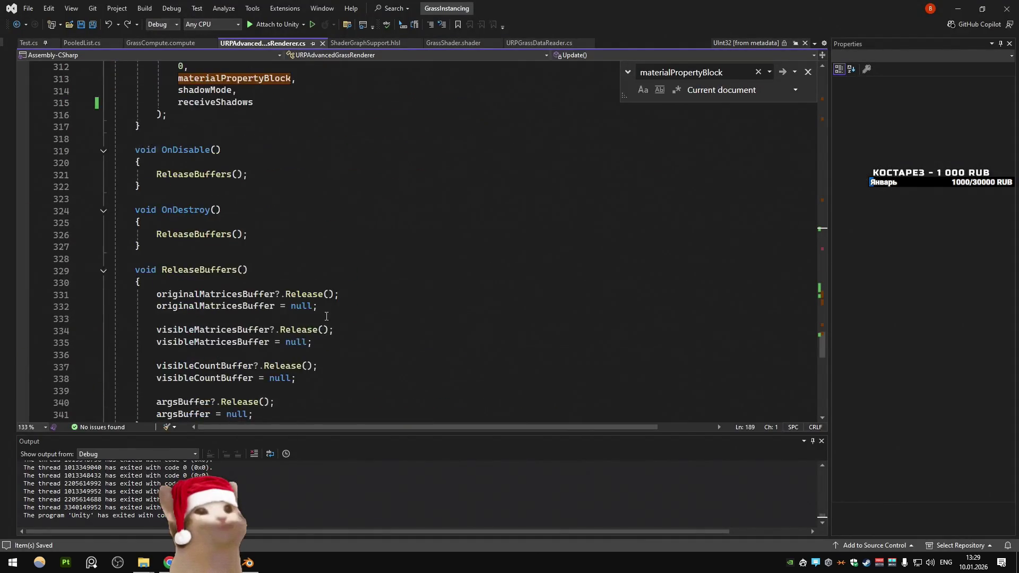
left_click_drag(139, 234, 136, 211)
left_click(134, 79, "shift")
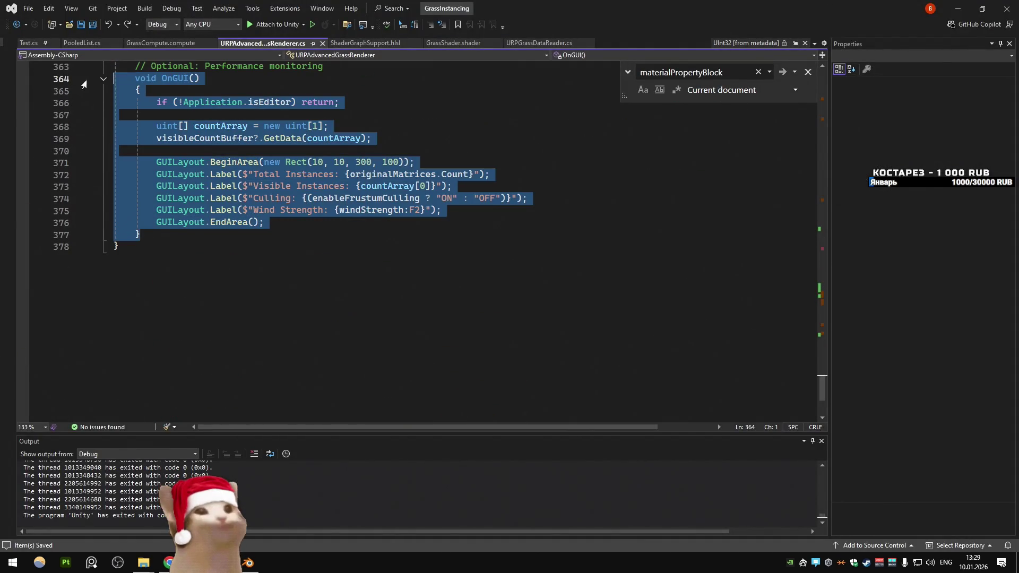
key("alt+Tab")
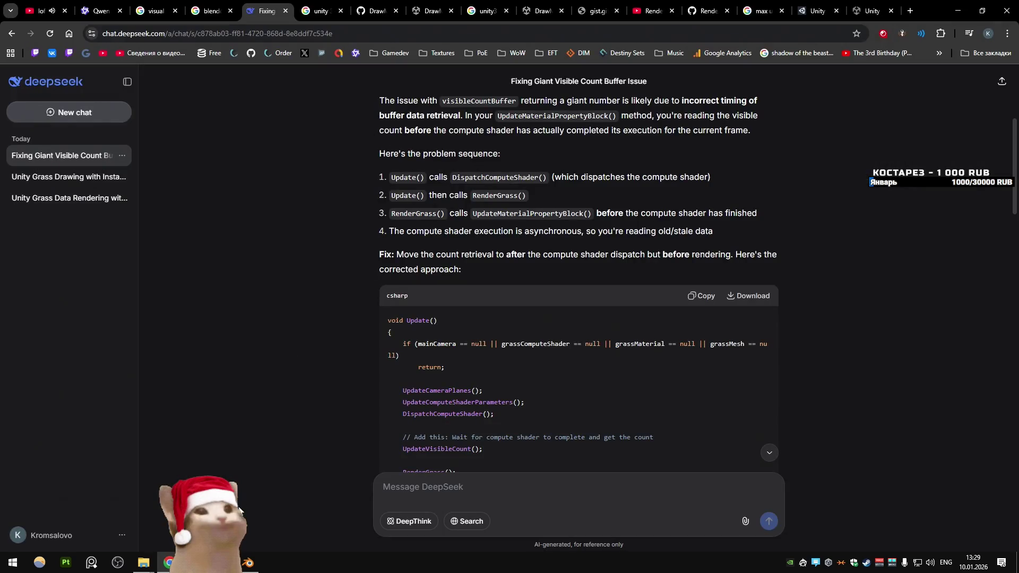
mouse_move(222, 562)
left_click(175, 510)
key("alt+Tab")
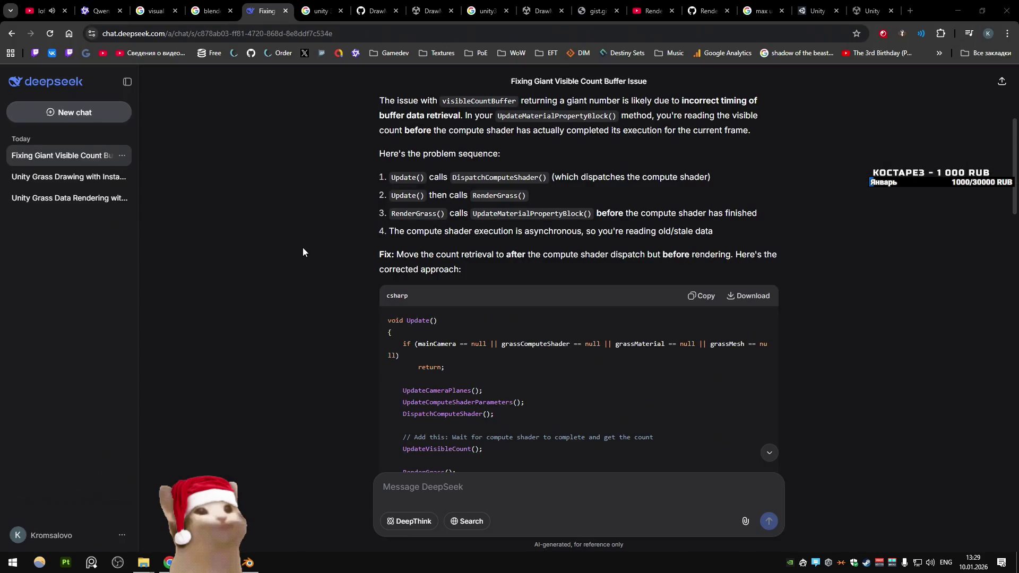
key("alt+Tab")
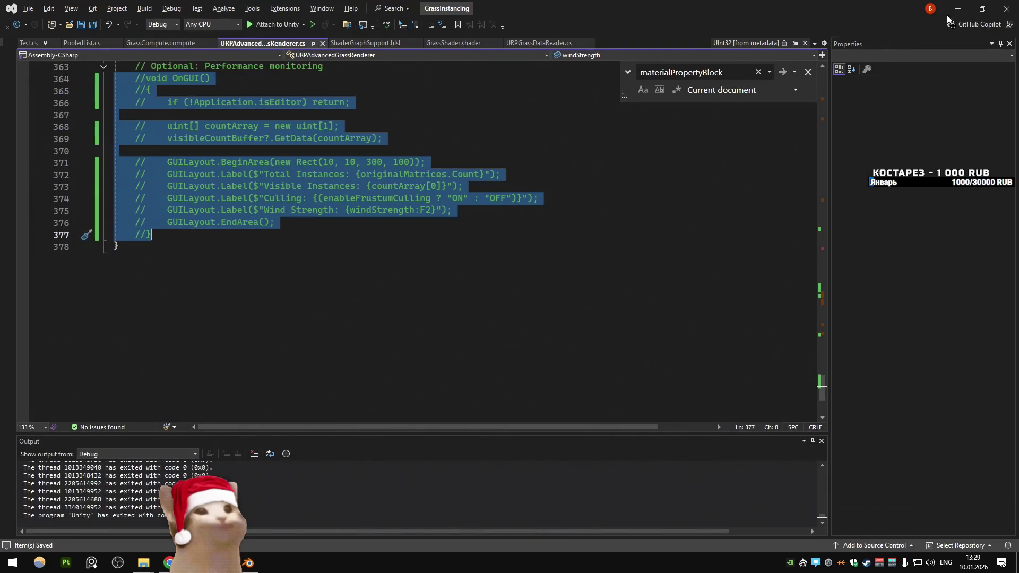
Step: Return to Unity and rerun the scene with the OnGUI overlay disabled, reaching about 267 FPS
key("alt+Tab")
left_click(499, 33)
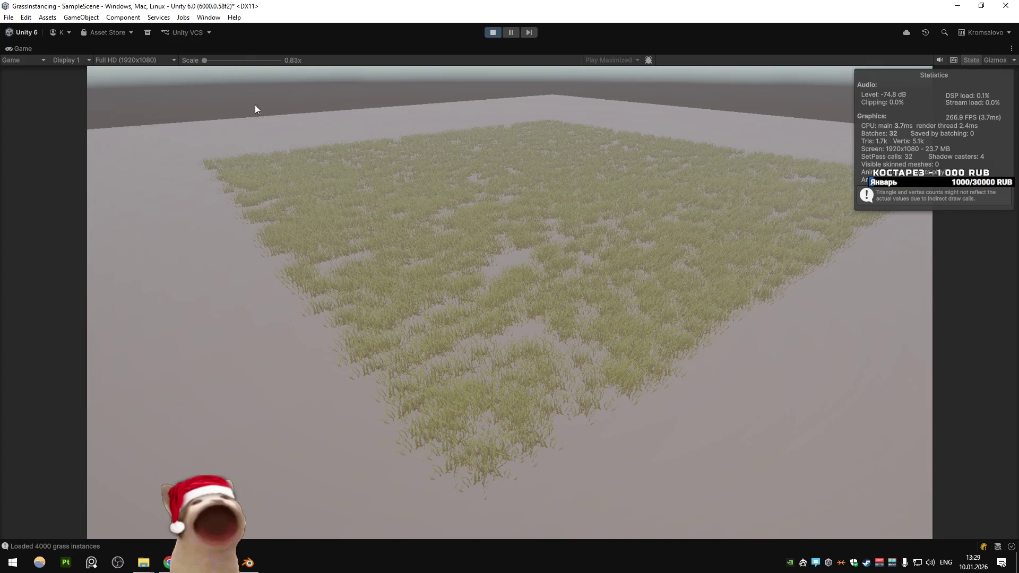
Step: Restore the normal editor layout, open the Profiler, and pause on a single recorded frame
right_click(22, 48)
left_click(53, 79)
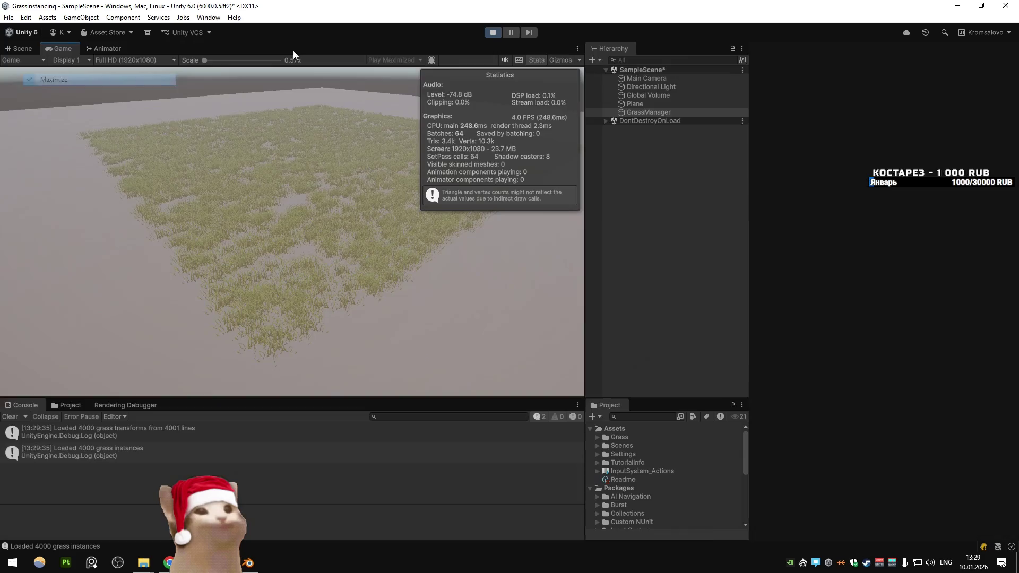
left_click(208, 17)
mouse_move(250, 257)
left_click(375, 257)
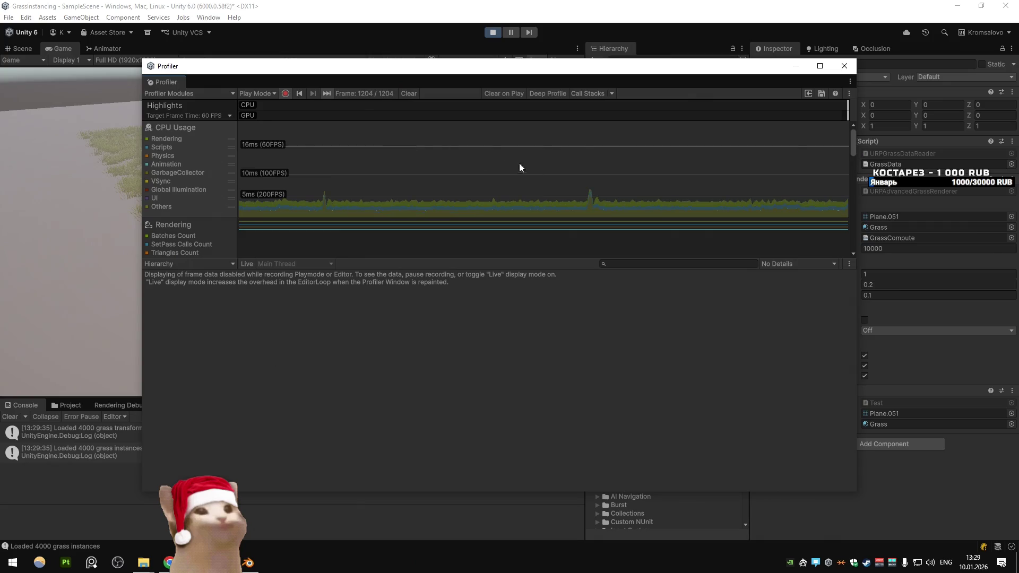
left_click(586, 160)
left_click(679, 161)
left_click(681, 164)
Step: Expand PlayerLoop and the camera render pipeline down to the Main Camera render breakdown
left_click(418, 287)
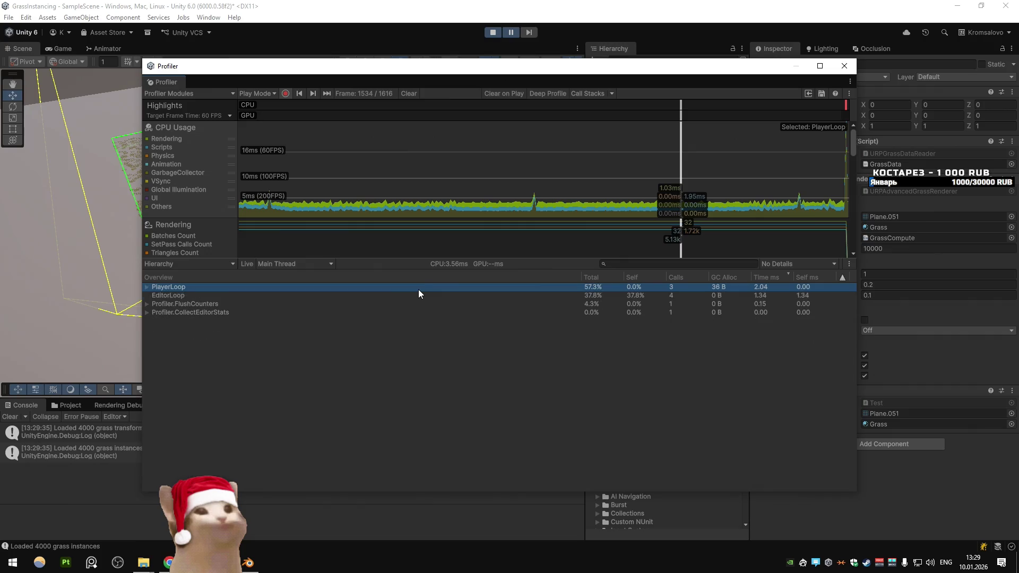
key("Right")
key("Down")
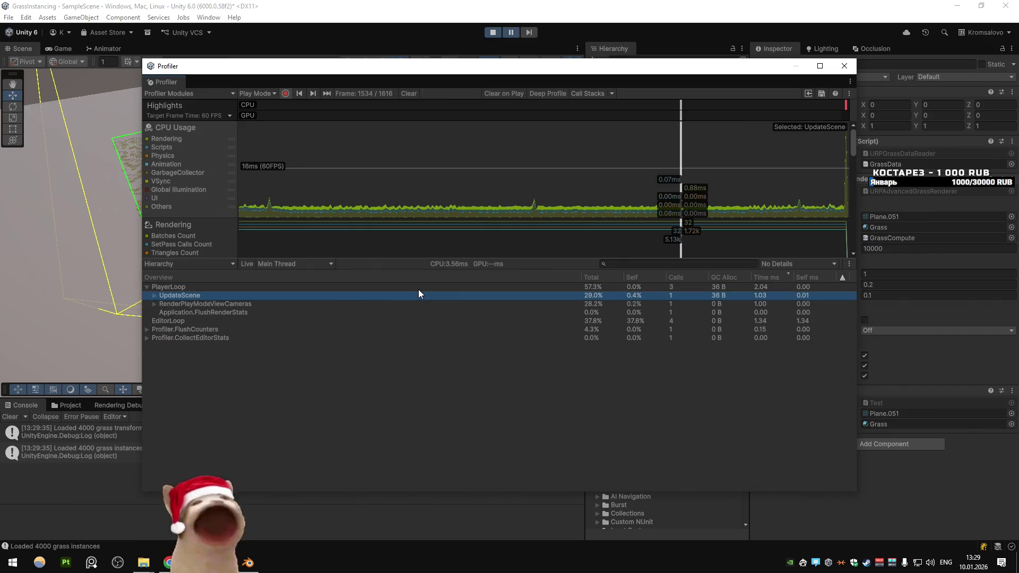
key("Down")
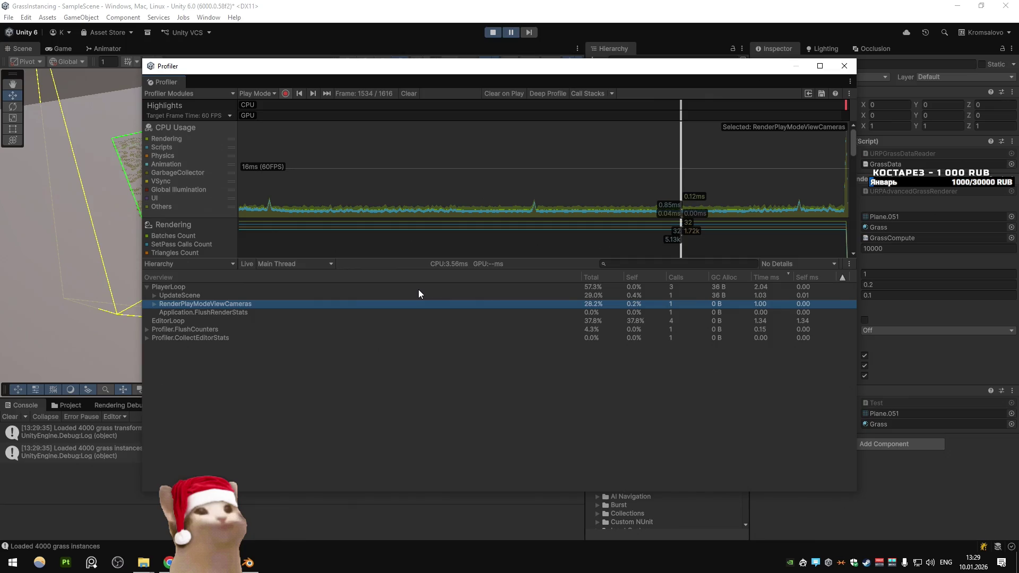
key("Right")
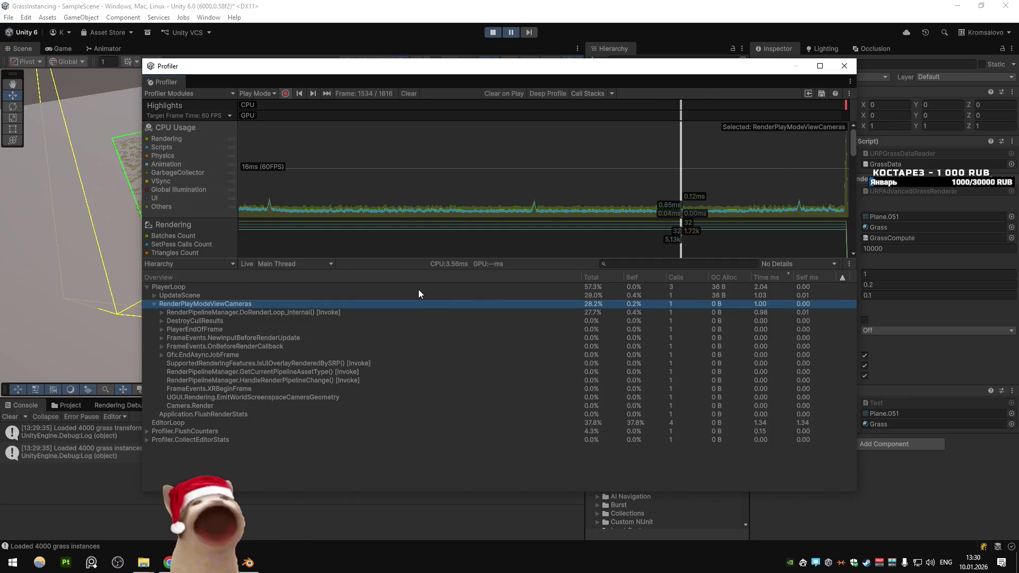
key("Left")
key("Up")
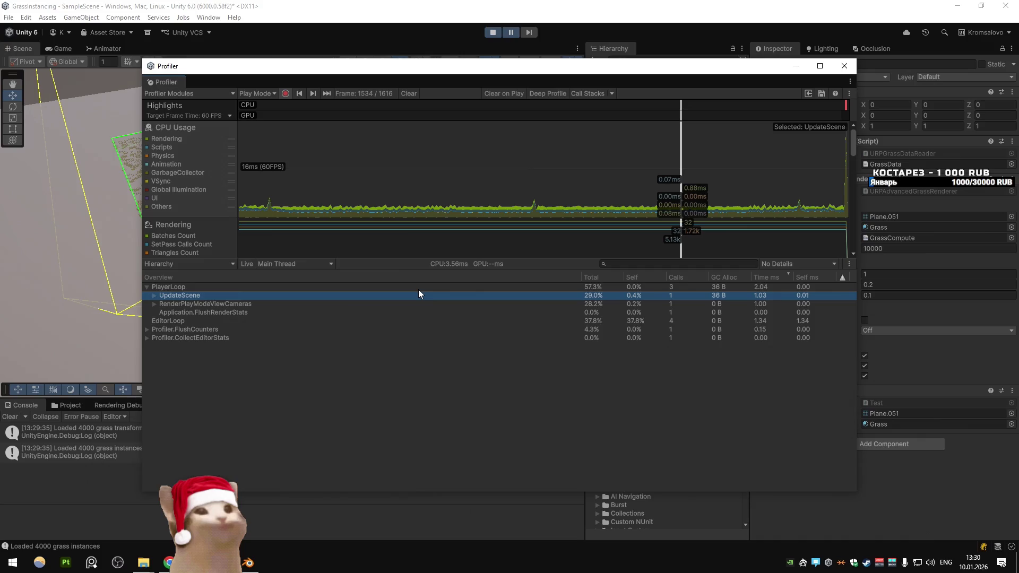
key("Down")
key("Right")
key("Down")
key("Right")
key("Down")
key("Right")
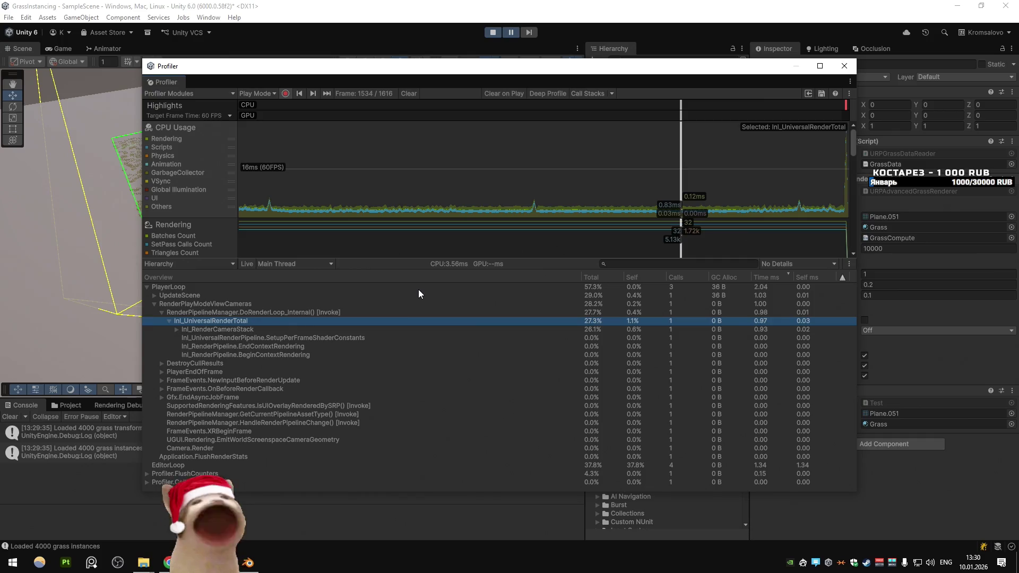
key("Down")
key("Right")
key("Down")
key("Right")
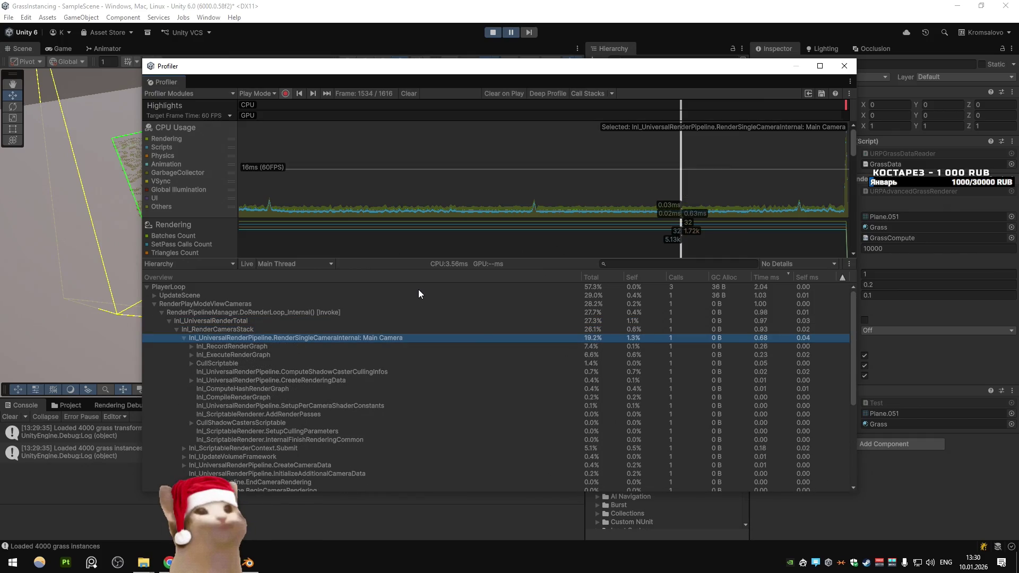
key("Left")
key("Left")
key("Left")
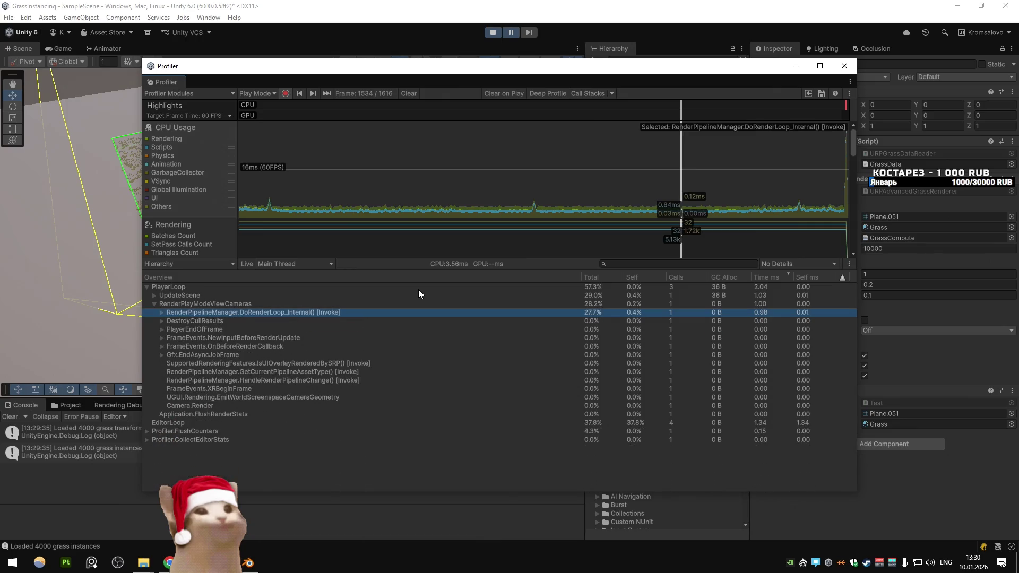
Step: Drill UpdateScene into URPAdvancedGrassRenderer.Update() to Gfx.GetComputeBufferData_Request and its Semaphore.WaitForSignal wait
key("Up")
key("Right")
key("Down")
key("Right")
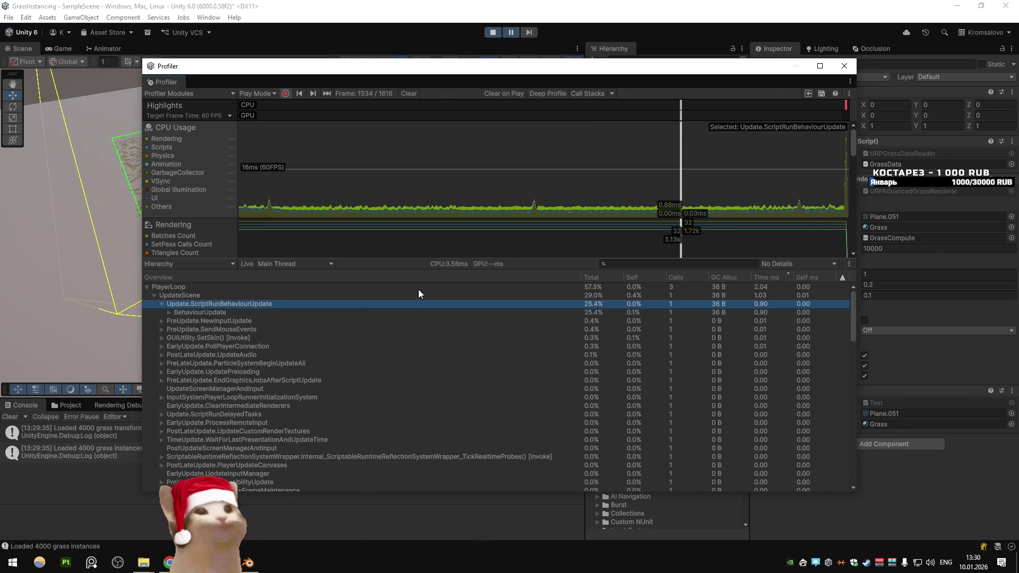
key("Down")
key("Right")
key("Down")
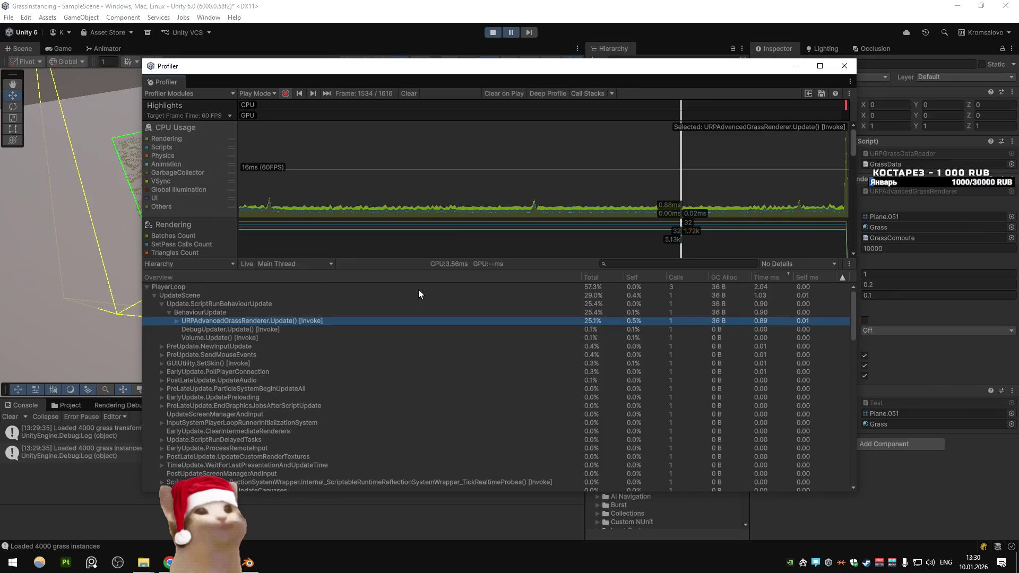
key("Right")
key("Down")
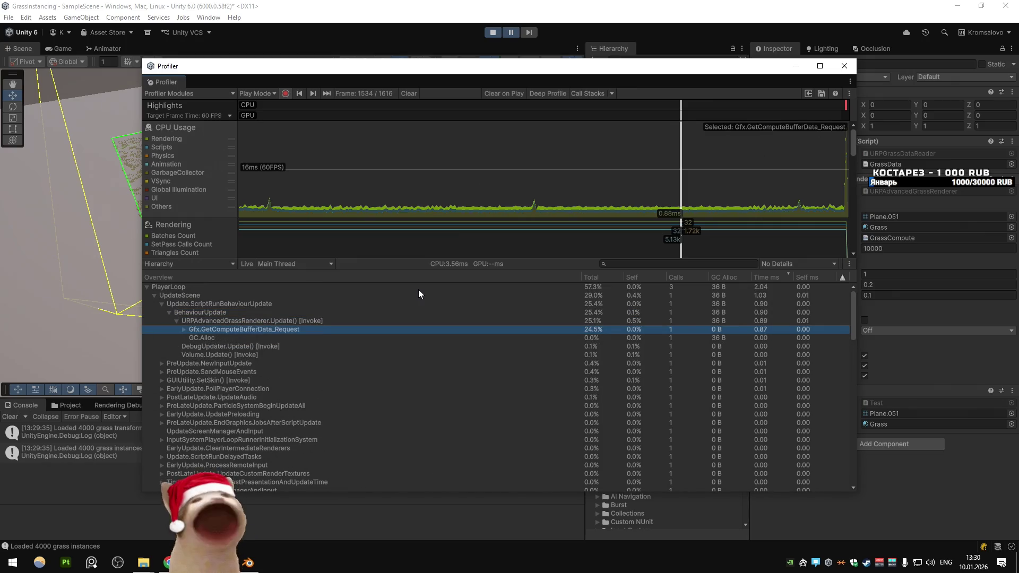
key("Right")
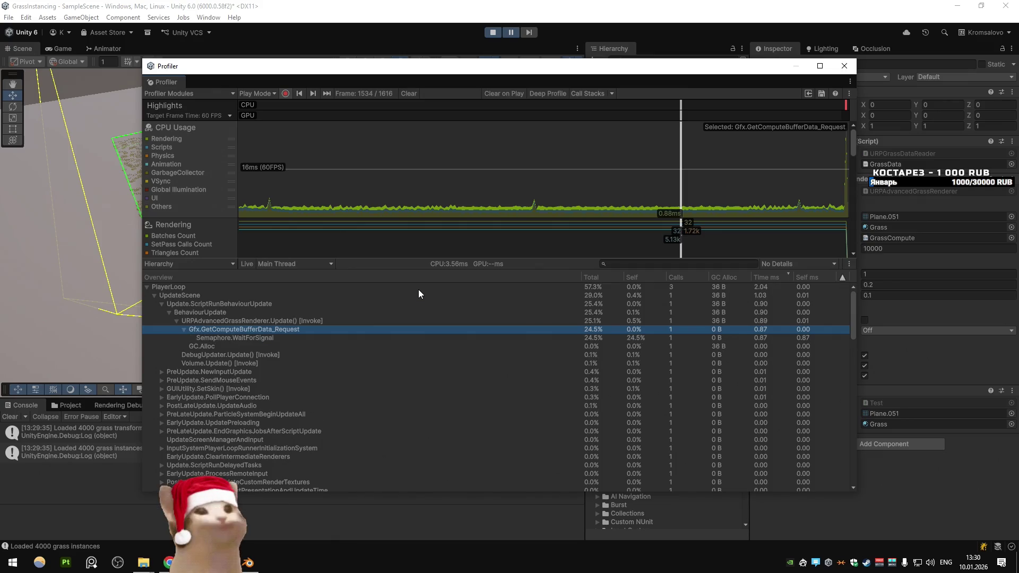
key("Down")
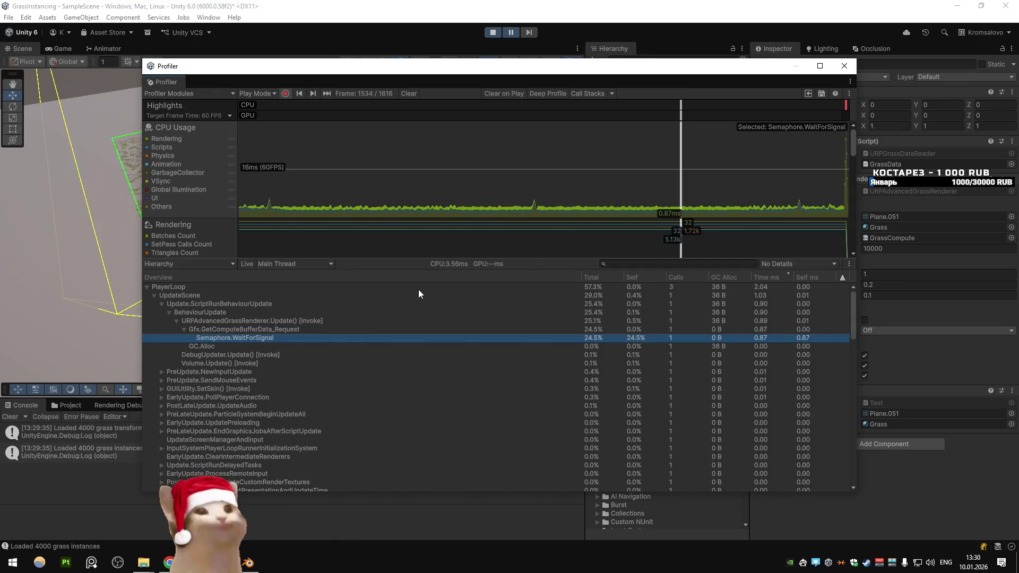
key("Left")
key("Left")
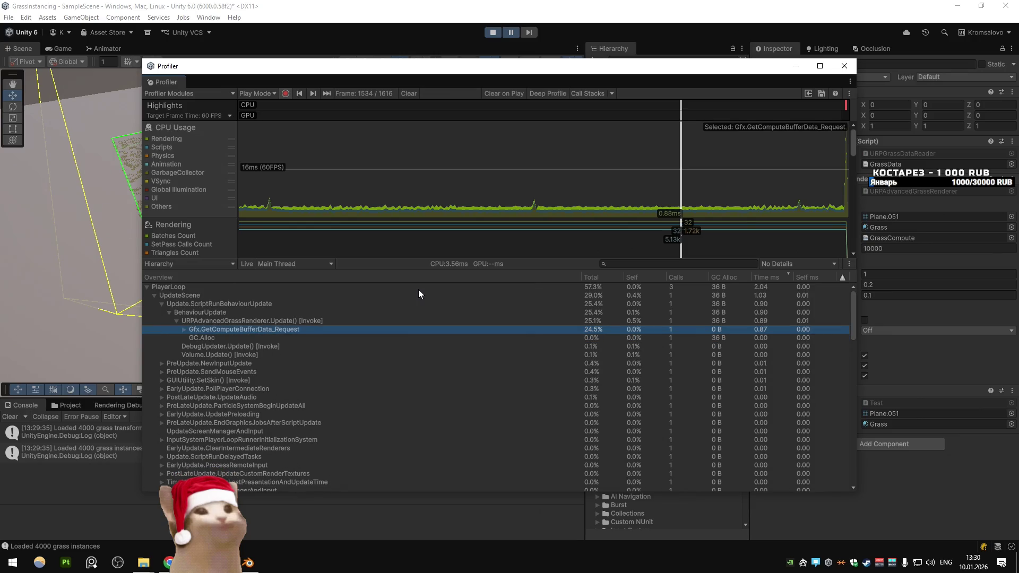
key("Left")
key("Left")
key("Left")
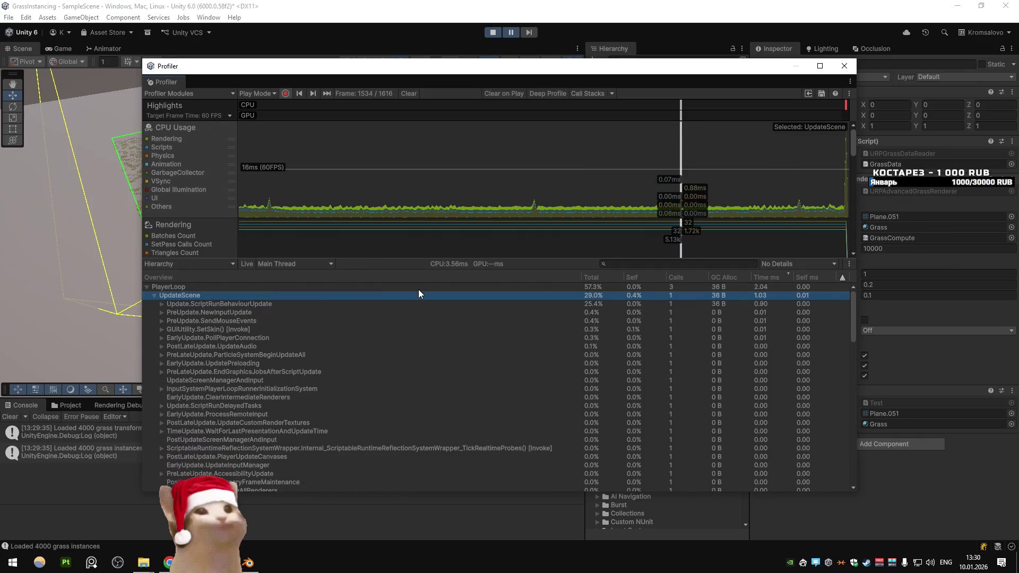
key("Left")
left_click(515, 46)
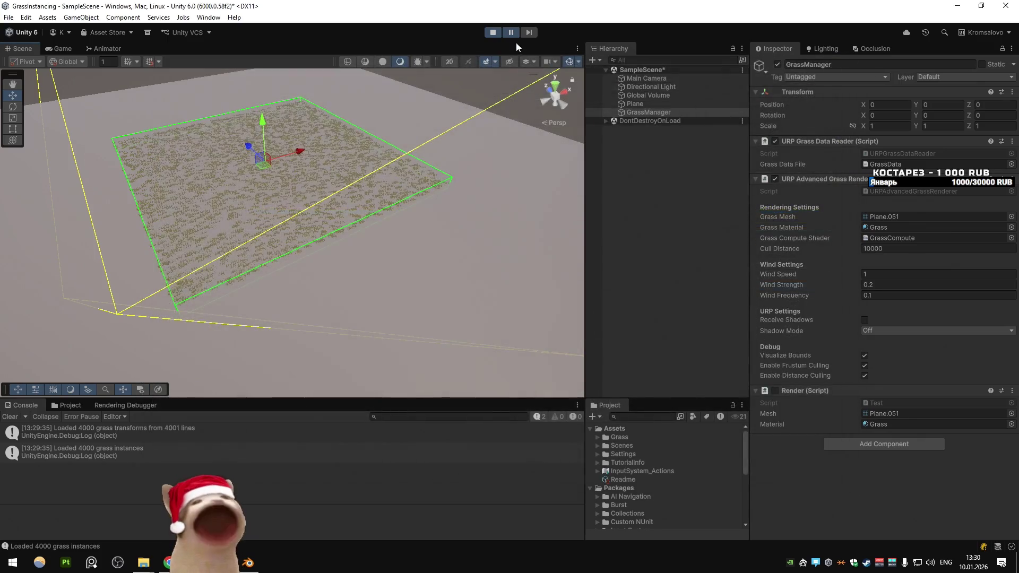
Step: Restart Play mode to check the 4000-instance grass stats at about 260 FPS, then open Visual Studio
key("ctrl+p")
left_click_drag(379, 205, 374, 191)
key("ctrl+p")
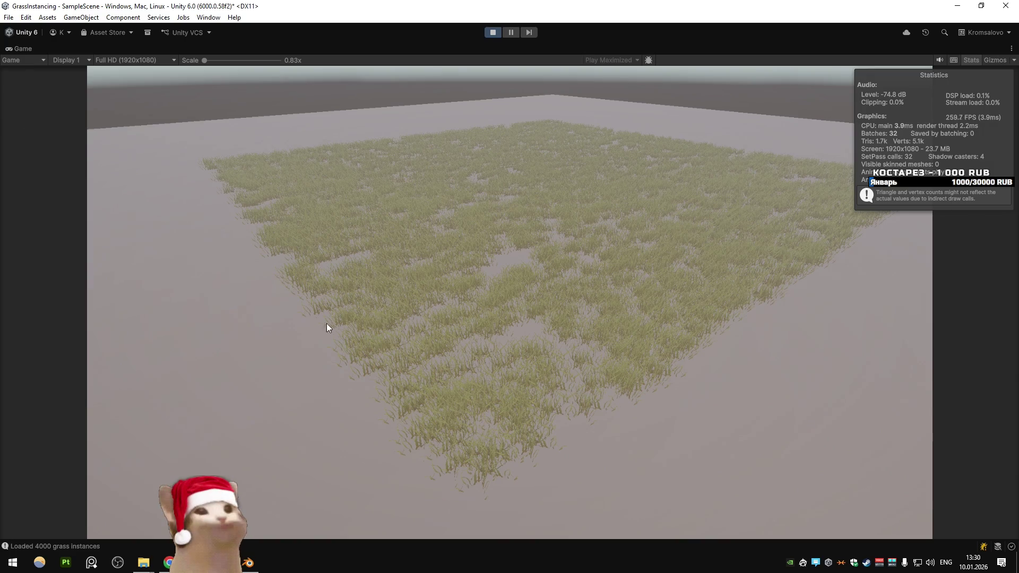
key("alt+Tab")
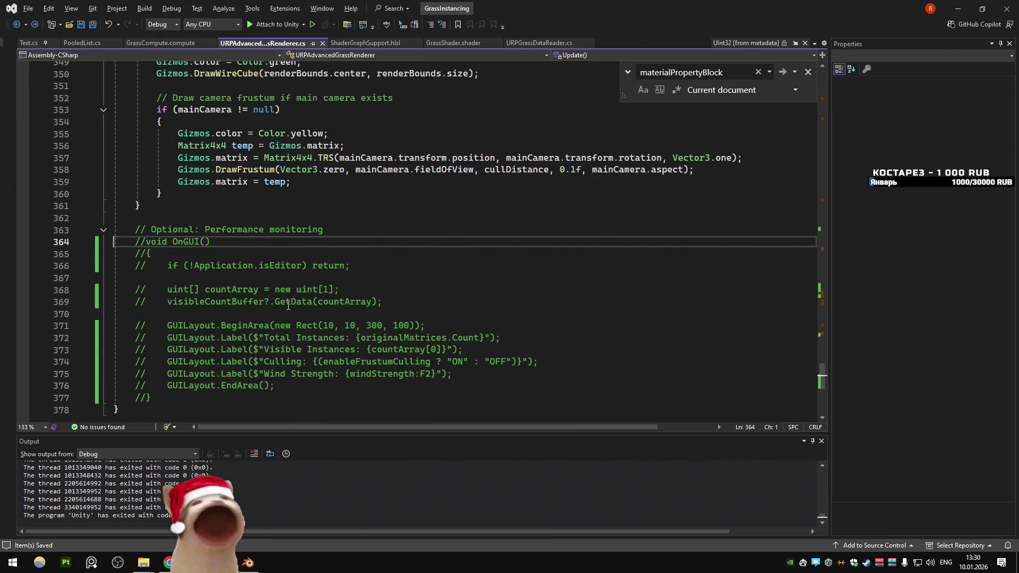
Step: Uncomment the OnGUI performance-monitoring block on lines 364–377
left_click(303, 266)
key("shift+alt+equal")
key("ctrl+k")
key("ctrl+u")
left_click(401, 287)
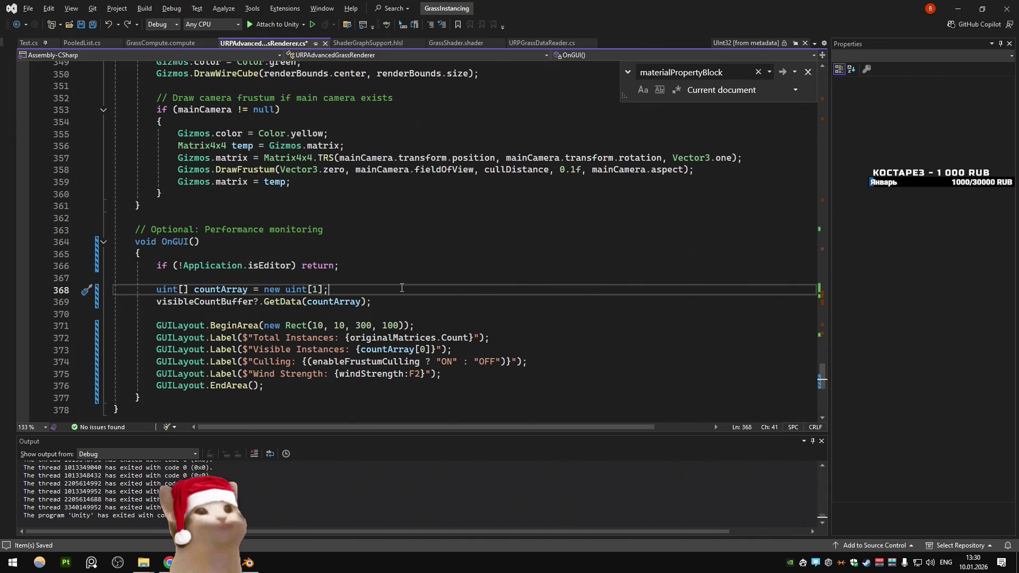
Step: Browse the script and jump to the UpdateMaterialPropertyBlock() definition
scroll(390, 292, "up", 18)
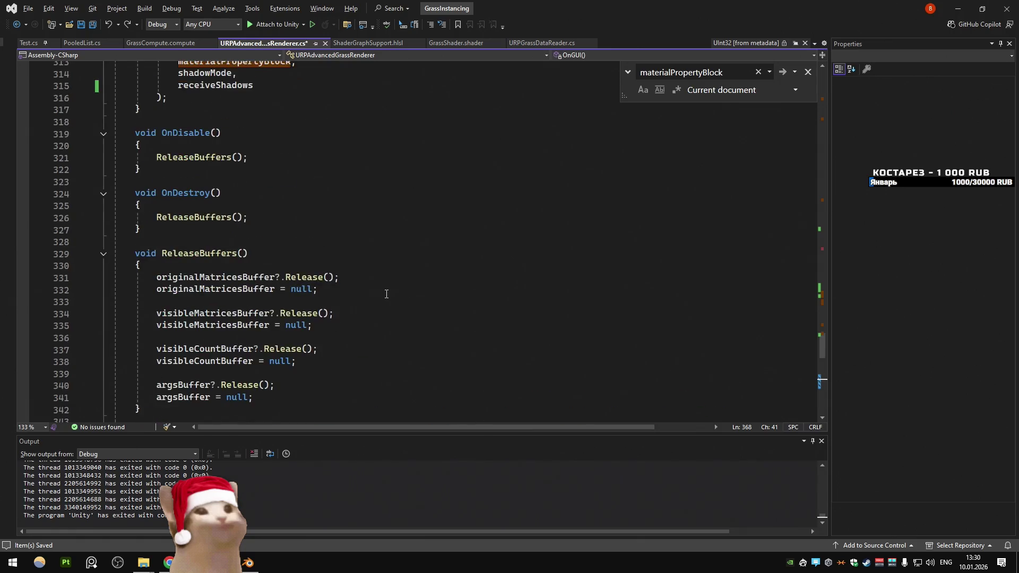
scroll(386, 278, "down", 18)
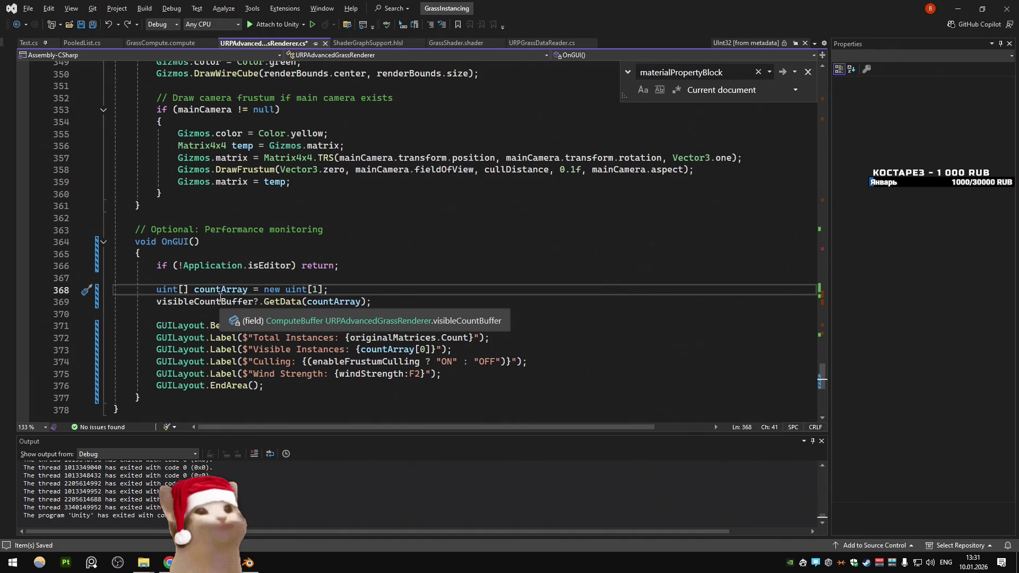
scroll(277, 281, "up", 6)
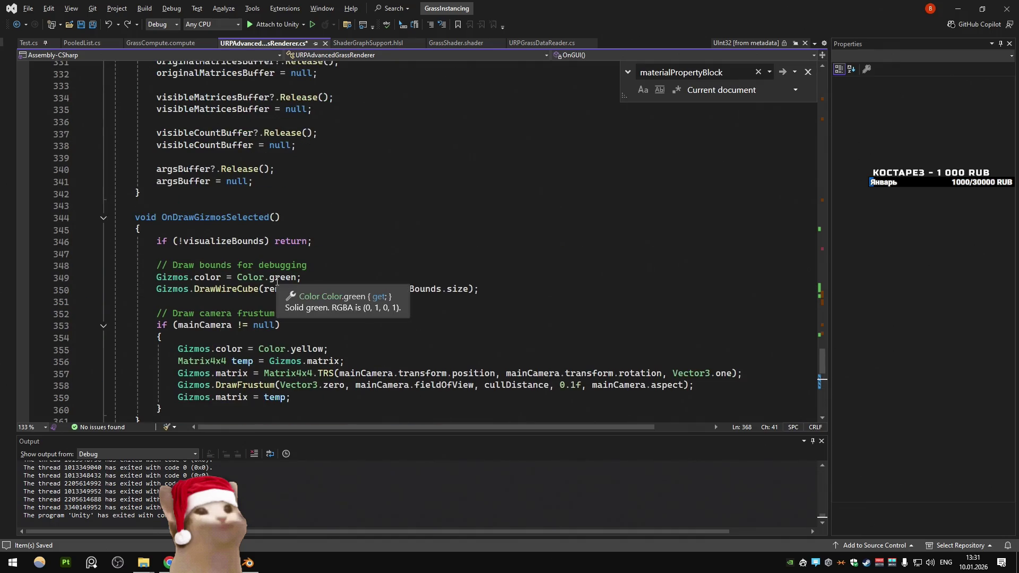
left_click(359, 205)
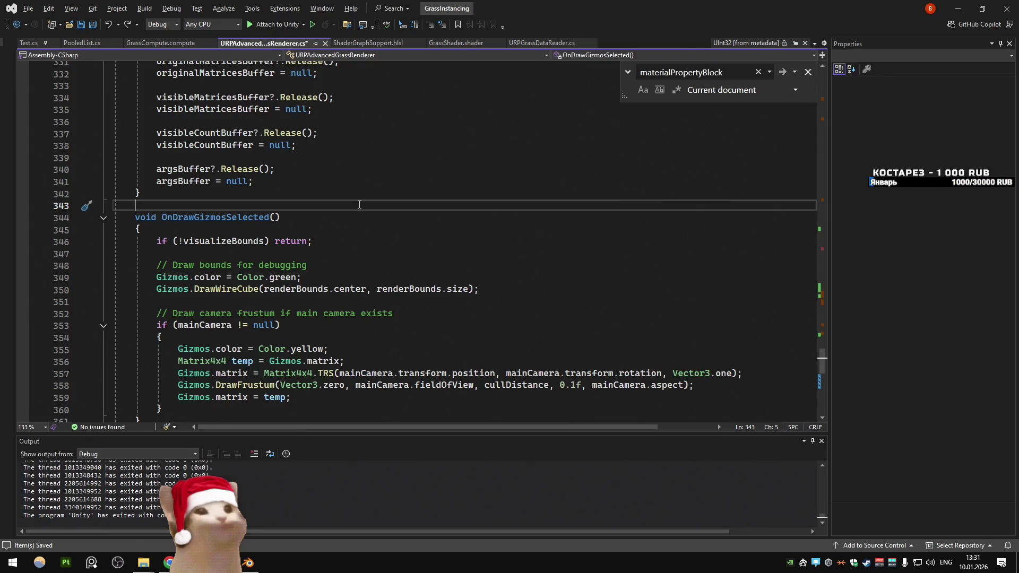
scroll(359, 204, "down", 2)
left_click(357, 181)
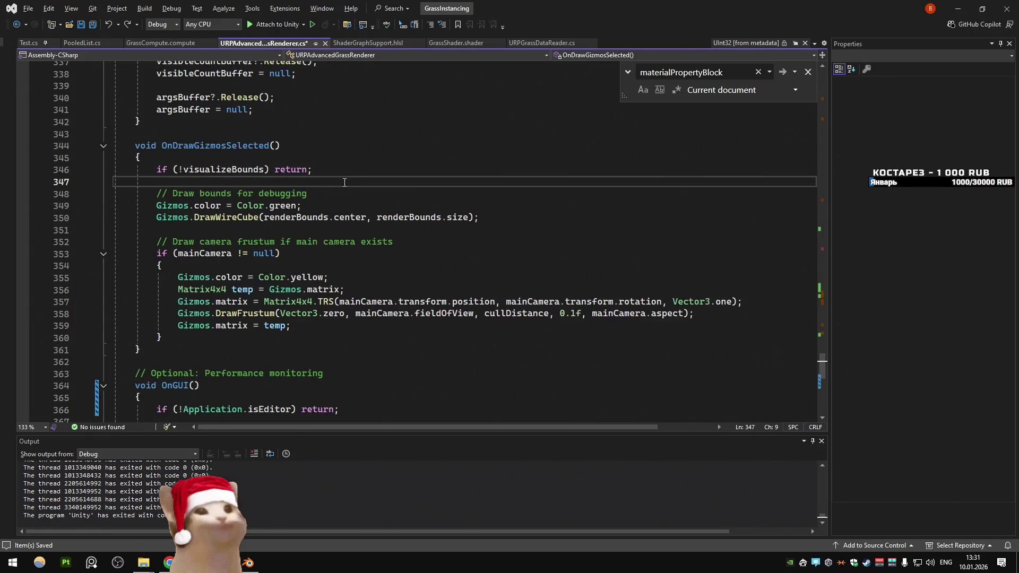
scroll(330, 186, "up", 6)
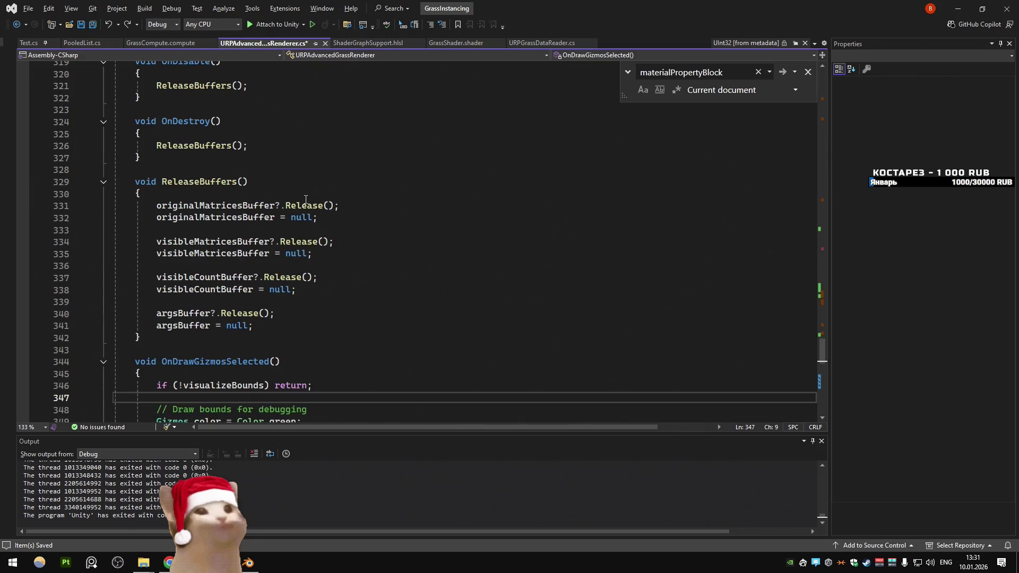
scroll(305, 199, "up", 3)
scroll(306, 199, "up", 4)
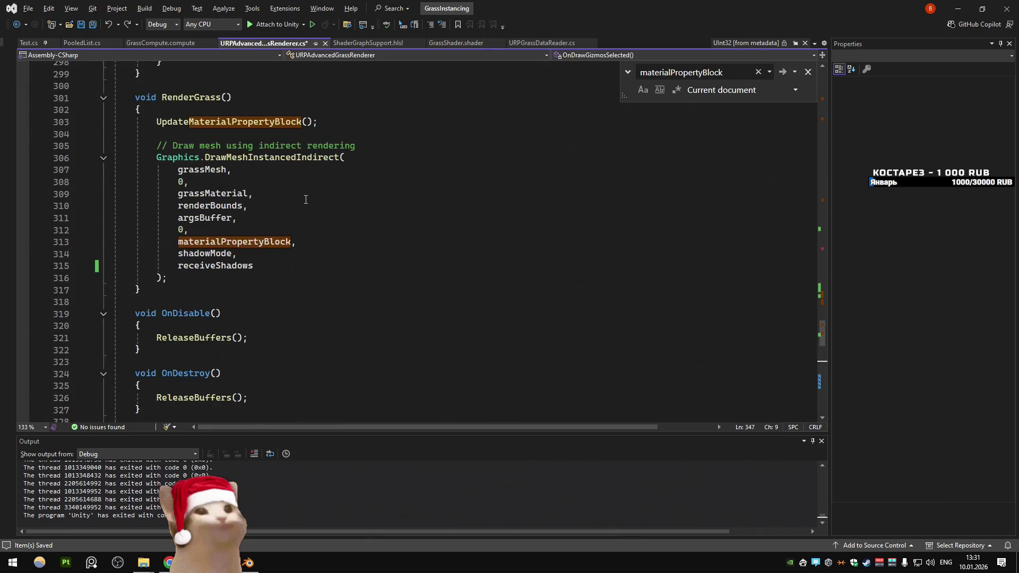
scroll(304, 200, "up", 8)
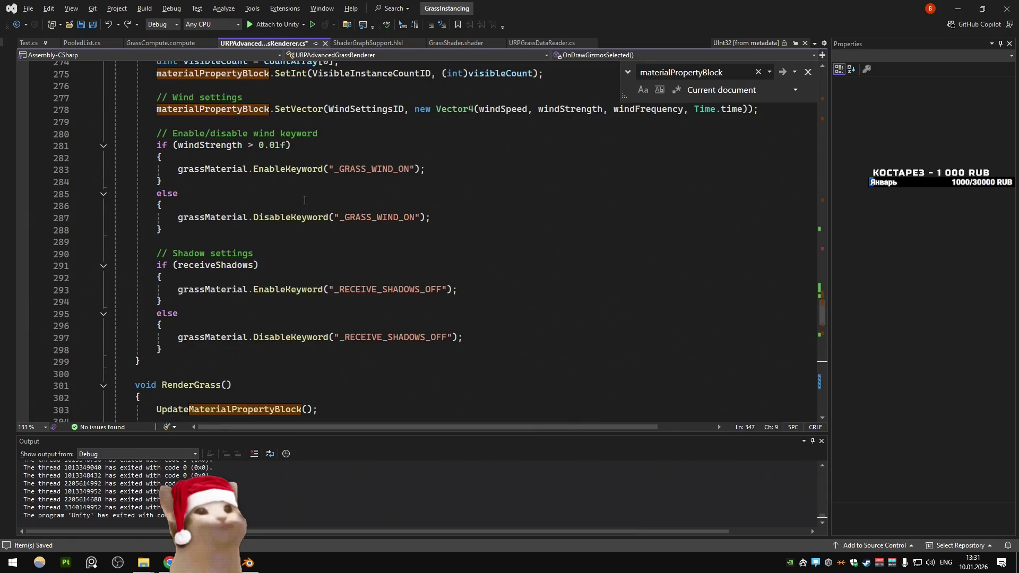
scroll(305, 200, "down", 6)
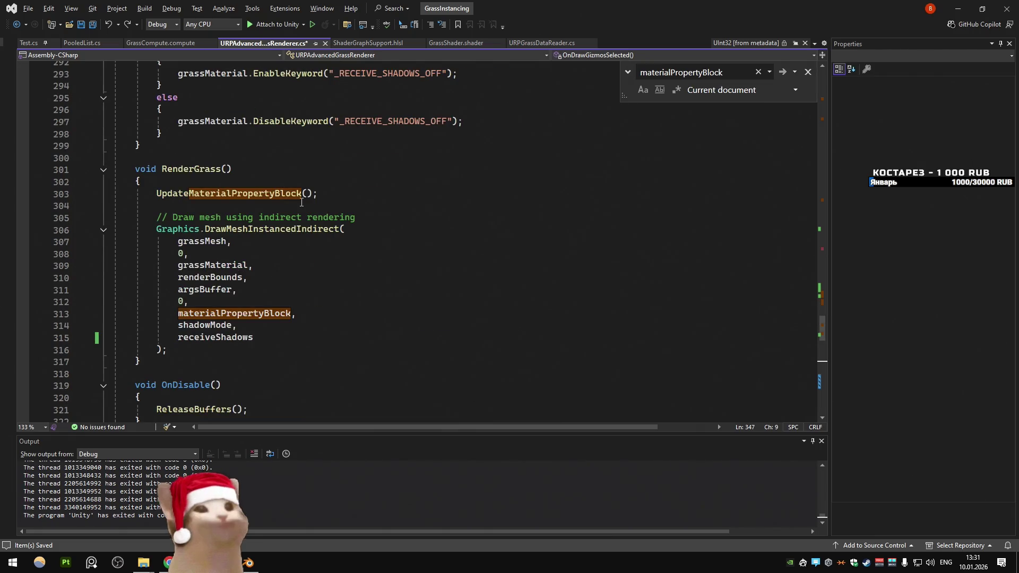
left_click(300, 198, "ctrl")
scroll(299, 208, "down", 3)
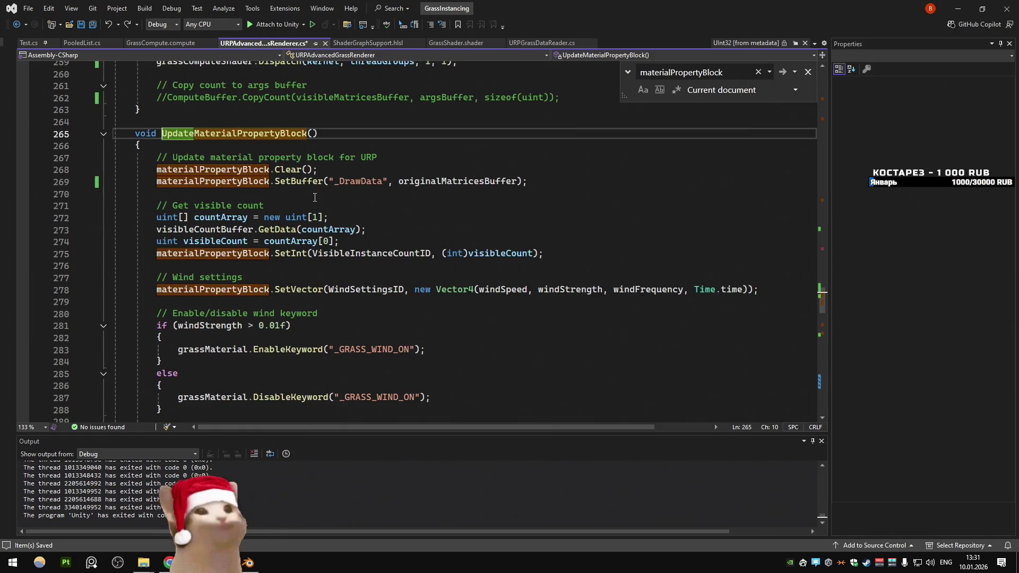
Step: Declare a new field 'bool pushed = false;' after line 49
left_click_drag(526, 181, 178, 187)
left_click(441, 195)
double_click(457, 181)
left_click(436, 199)
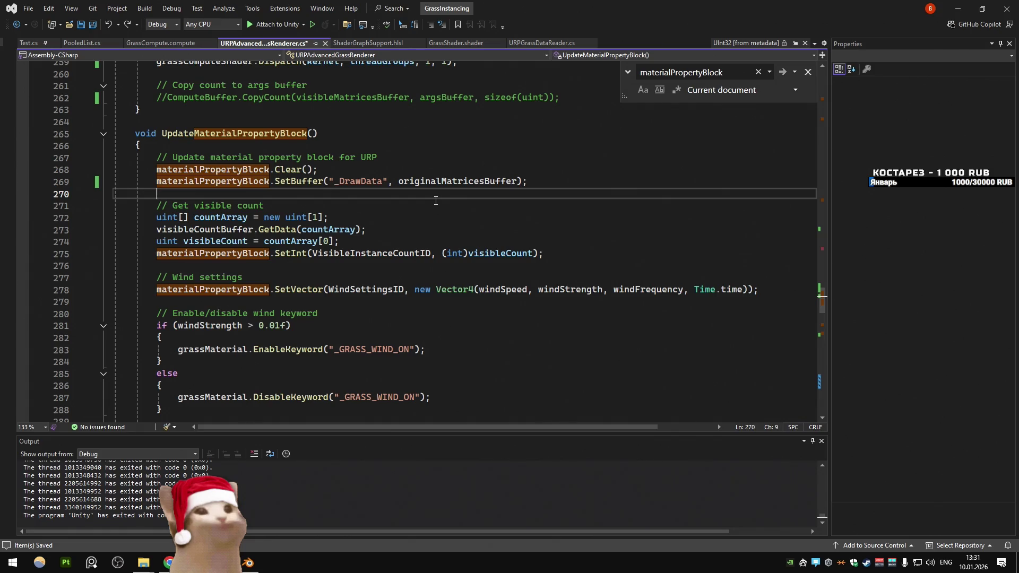
left_click(349, 181)
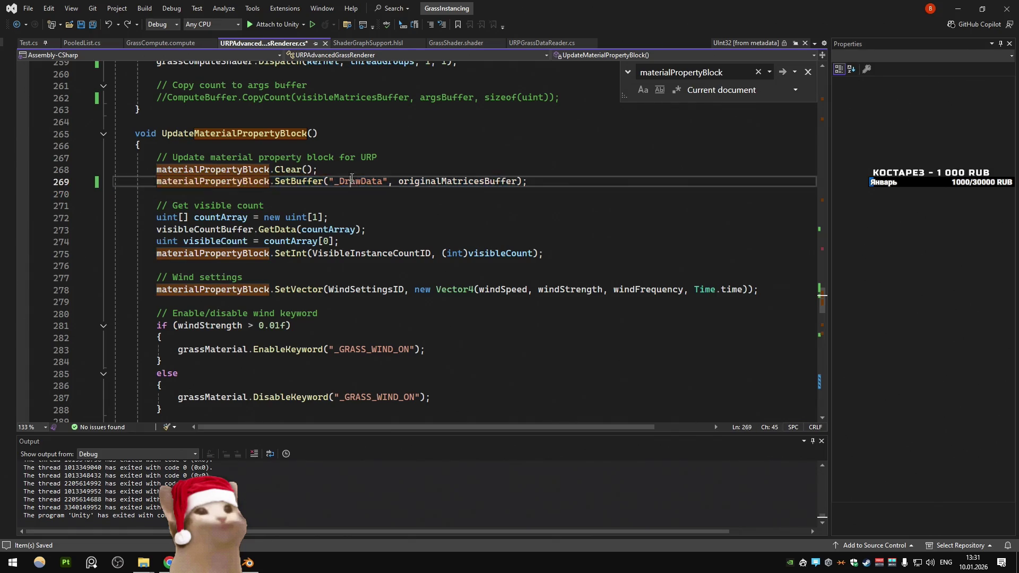
scroll(346, 213, "up", 15)
scroll(346, 213, "up", 4)
left_click_drag(821, 253, 821, 80)
scroll(271, 183, "down", 11)
scroll(271, 183, "down", 2)
left_click(514, 137)
key("Return")
key("Return")
key("Return")
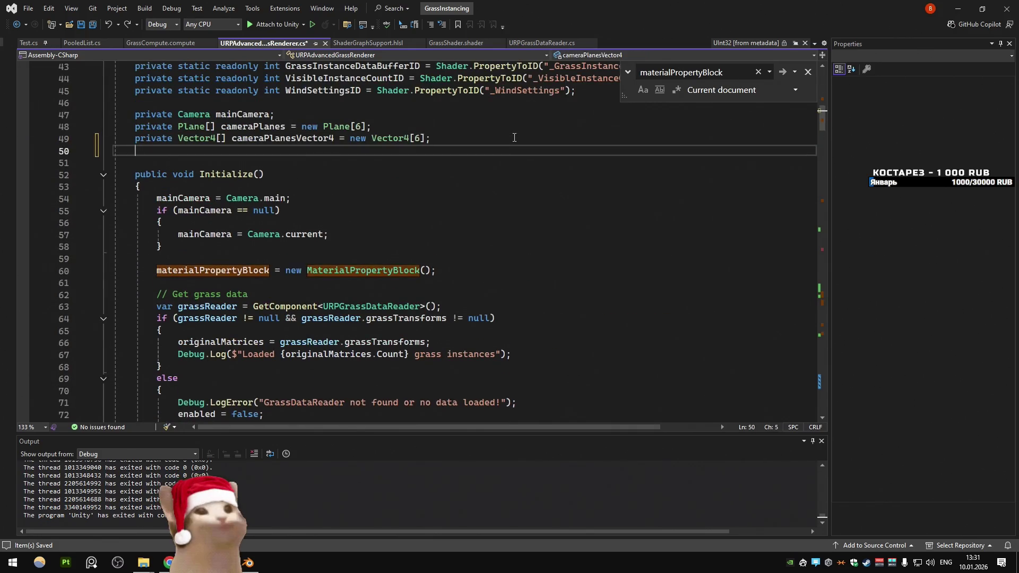
type("bool puh")
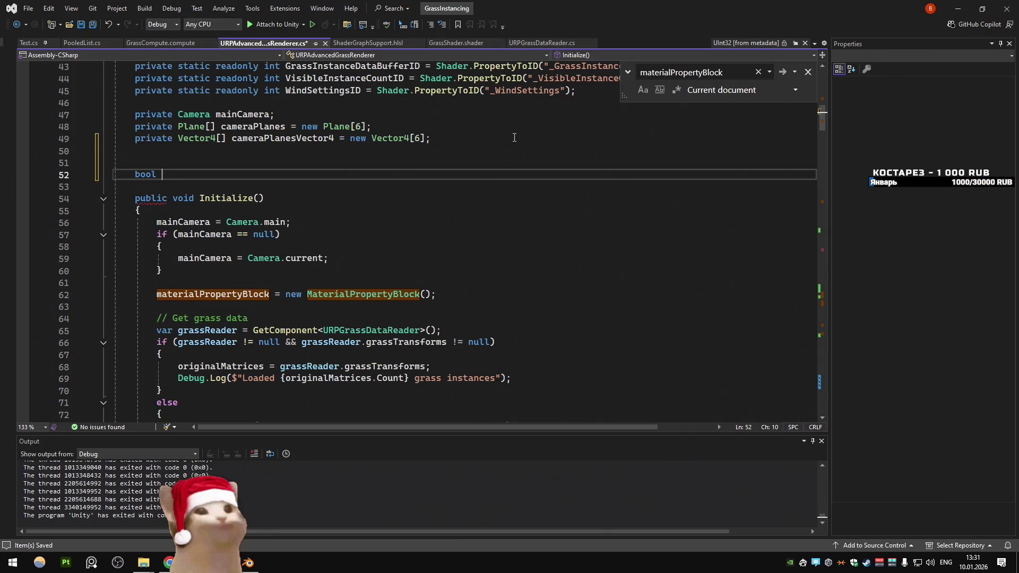
key("BackSpace")
type("shed = false;")
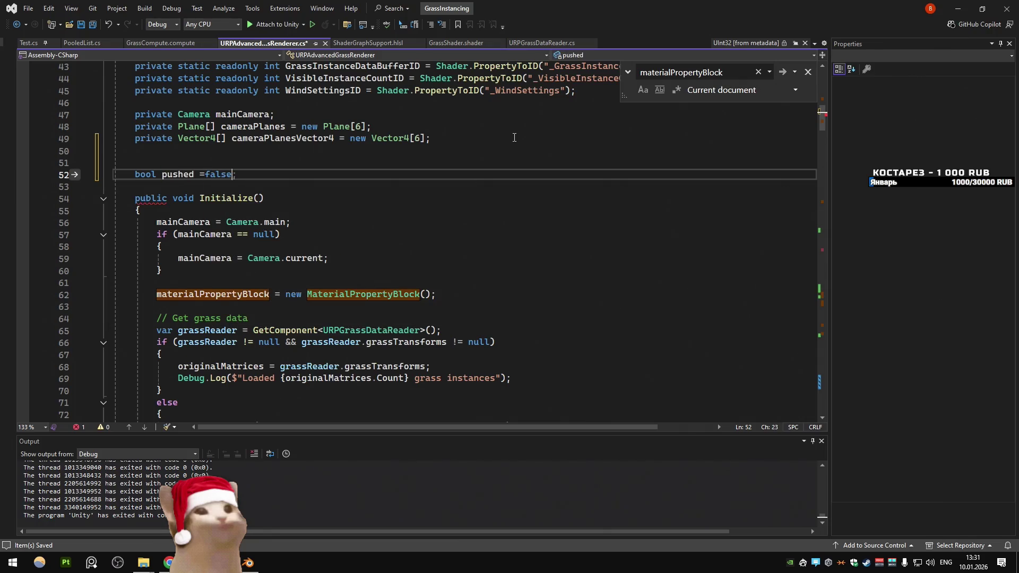
Step: Start an if (!pushed) { block after the Clear() call in UpdateMaterialPropertyBlock
scroll(521, 132, "down", 20)
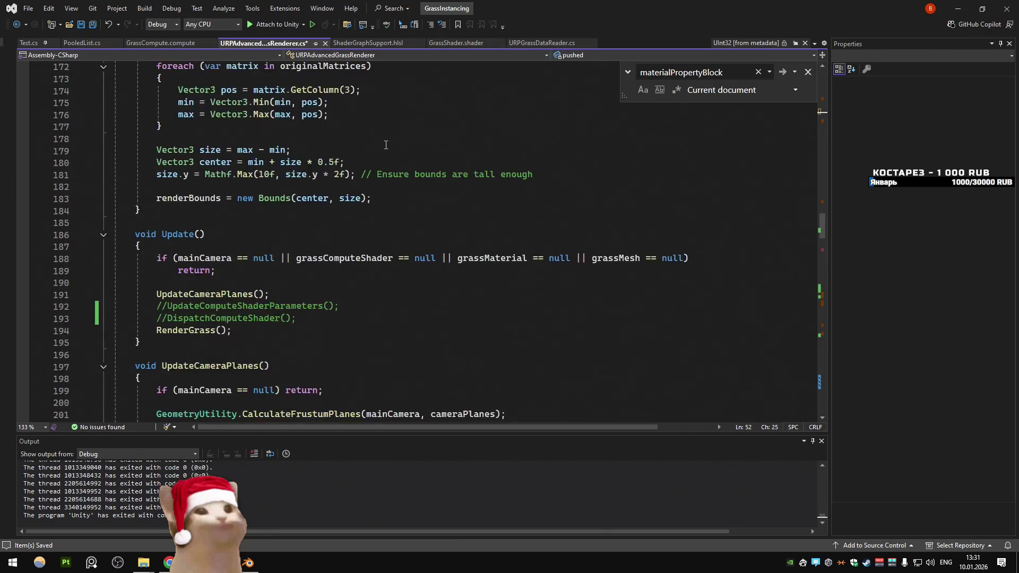
scroll(386, 145, "down", 3)
scroll(370, 191, "down", 20)
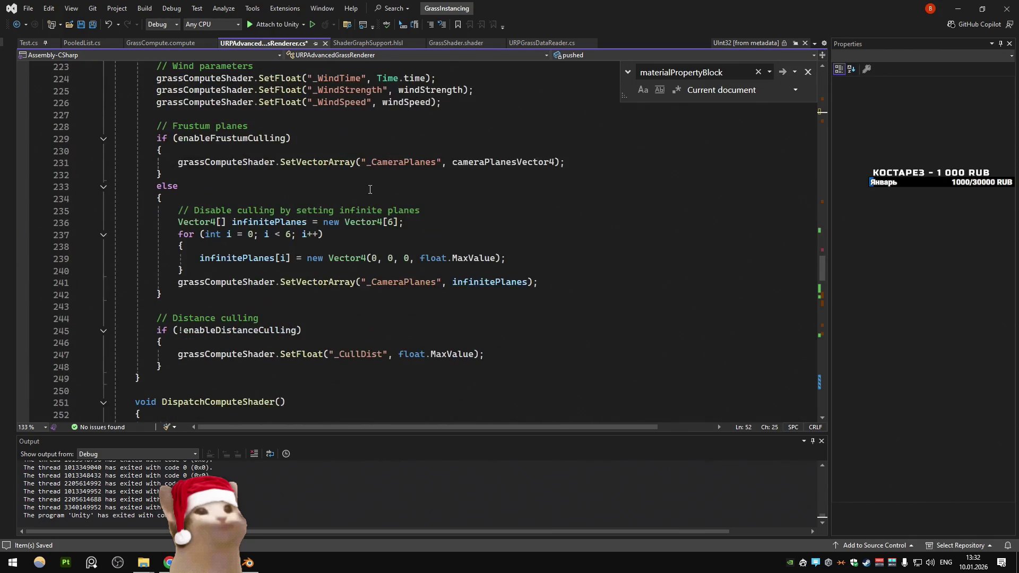
scroll(370, 184, "down", 20)
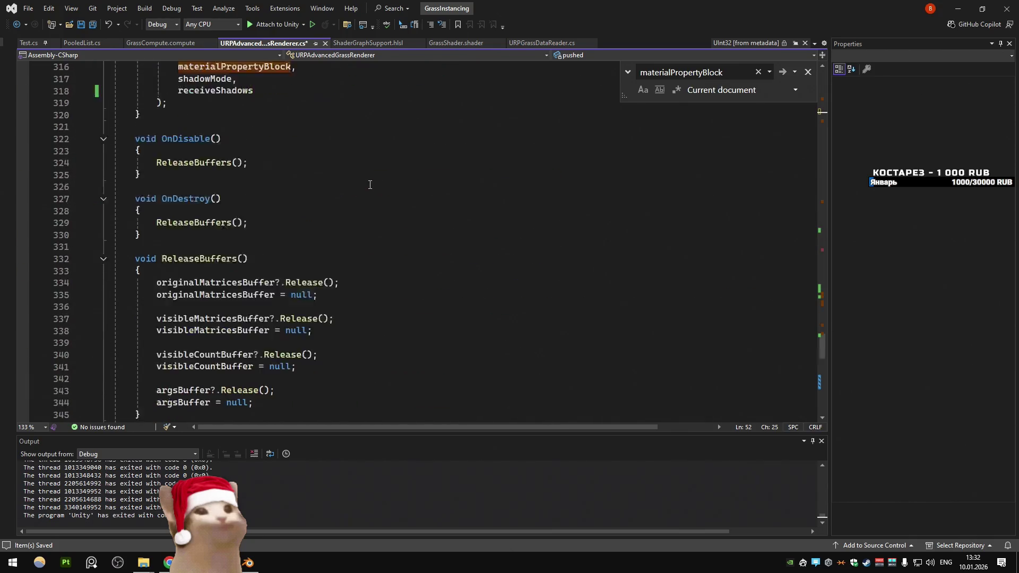
scroll(370, 181, "up", 20)
scroll(370, 180, "up", 6)
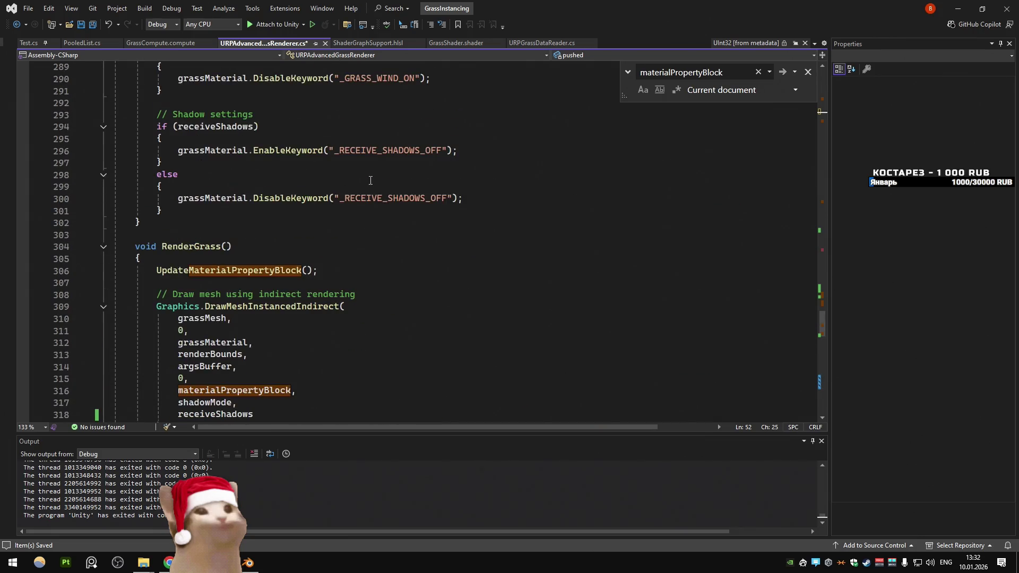
left_click(281, 269, "ctrl")
scroll(372, 212, "down", 3)
left_click(388, 169)
key("Return")
type("if (push")
key("Tab")
type("!")
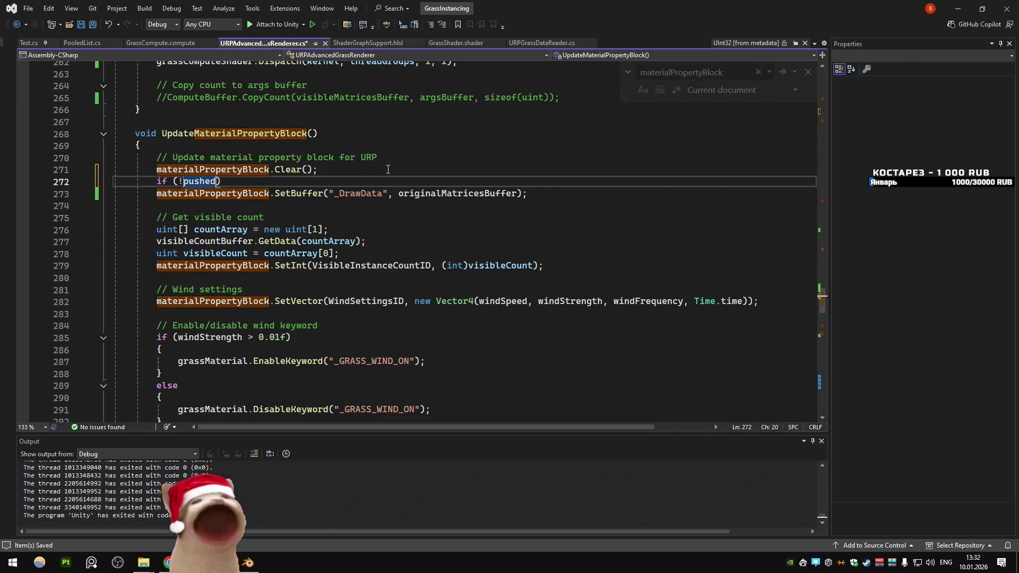
key("End")
key("Return")
type("{")
Step: Move the _DrawData SetBuffer call into the block, close it, and add pushed = true
key("Delete")
left_click(589, 207)
key("Return")
type("}")
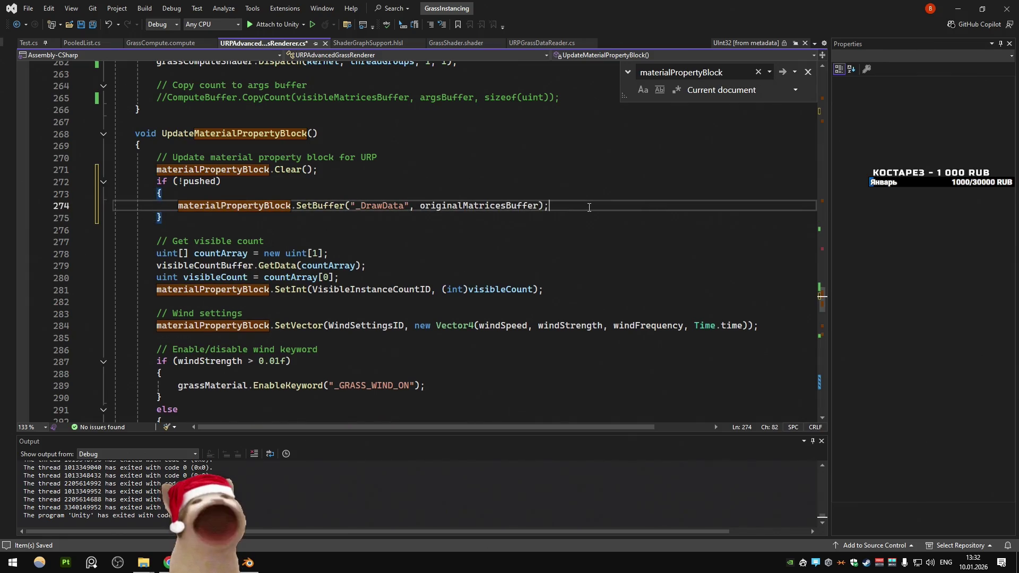
left_click(589, 207)
key("Return")
type("p")
key("Tab")
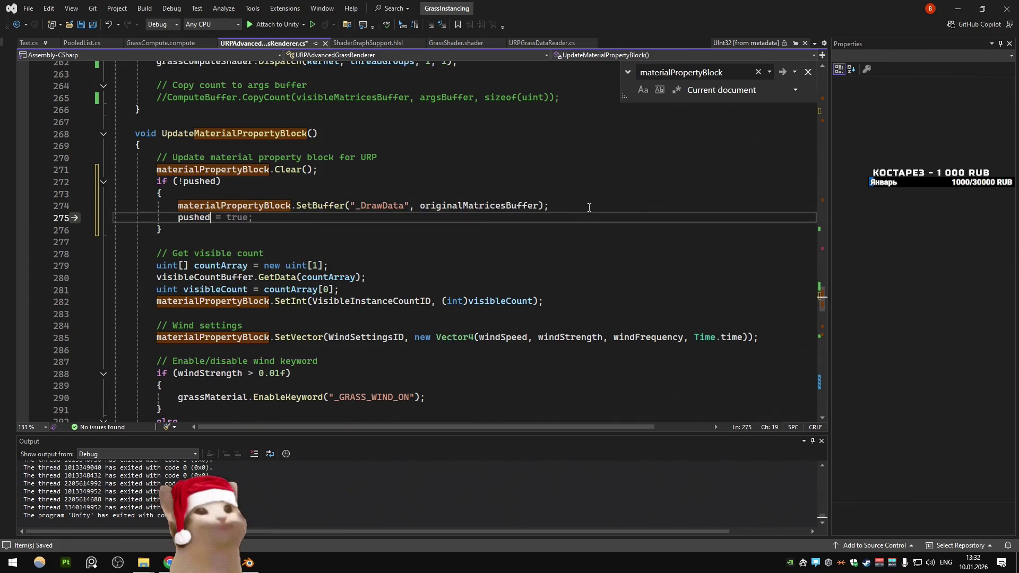
type("= true;")
left_click(589, 207)
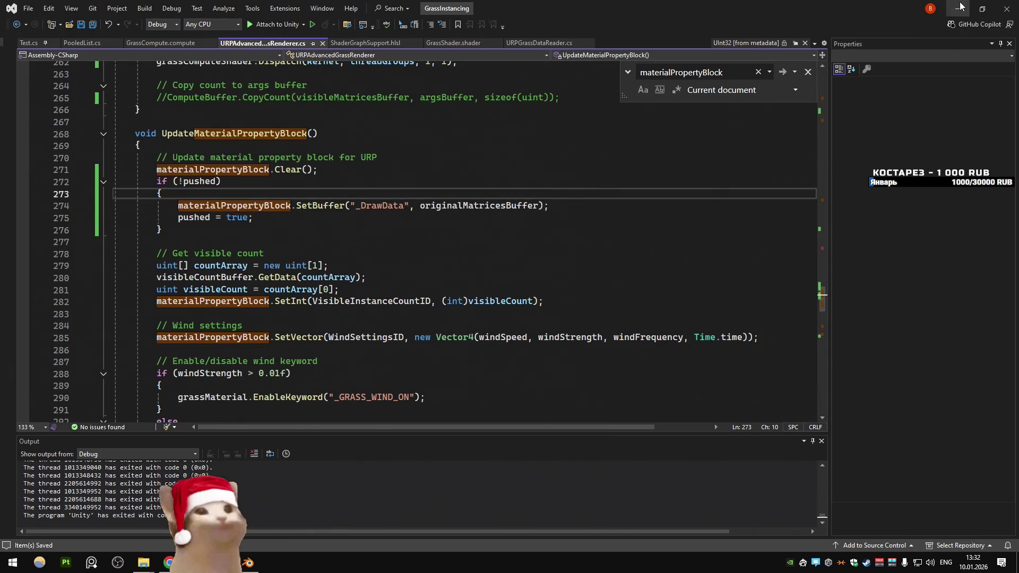
Step: Play-test in Unity, see the plane render no grass, then delete the if (!pushed) guard lines
left_click(958, 8)
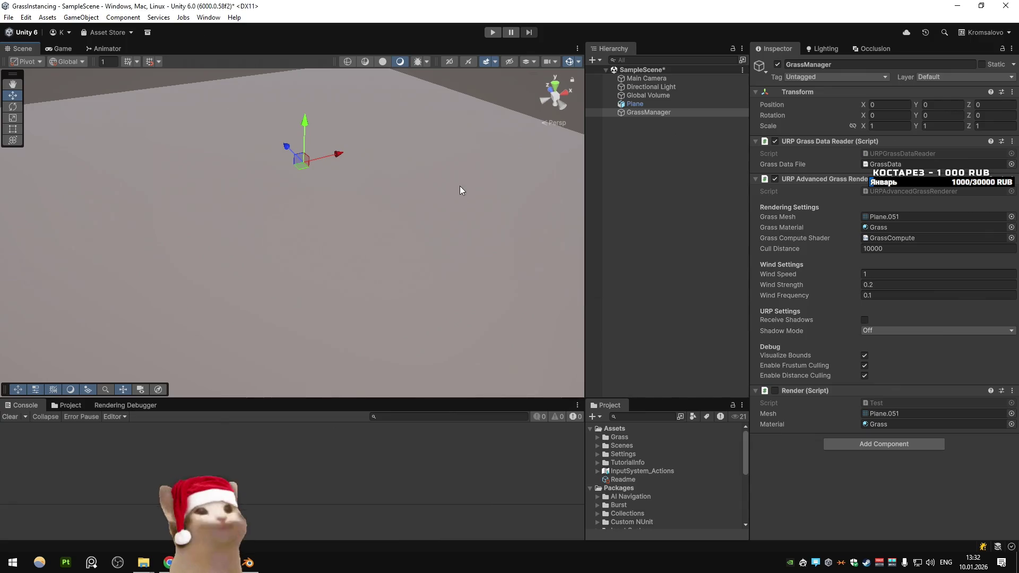
left_click(496, 34)
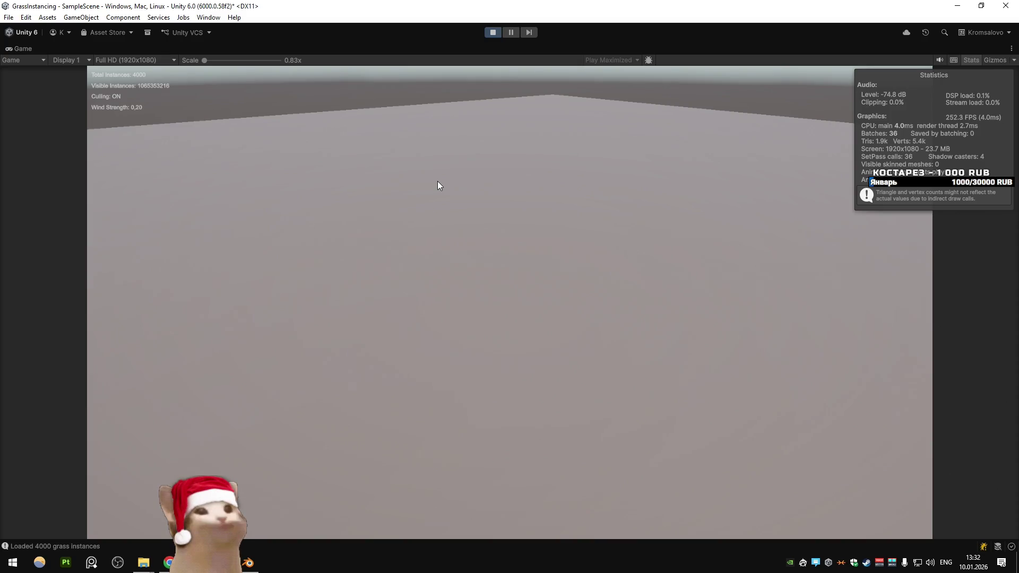
left_click(493, 33)
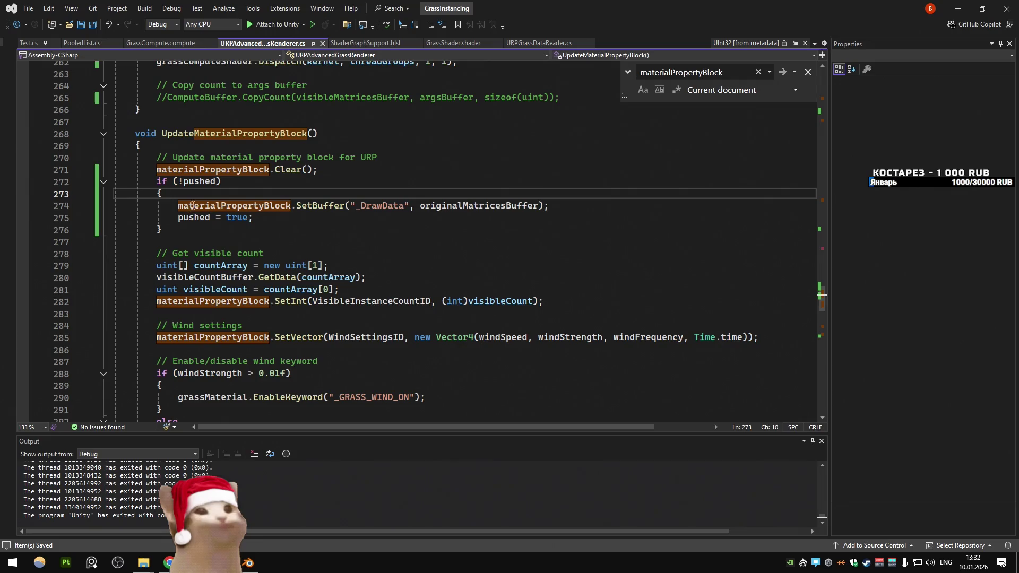
left_click_drag(114, 182, 217, 200)
key("Delete")
Step: Delete the pushed = true line and closing brace, unindent SetBuffer, and save
left_click_drag(114, 193, 162, 206)
key("Delete")
key("shift+Tab")
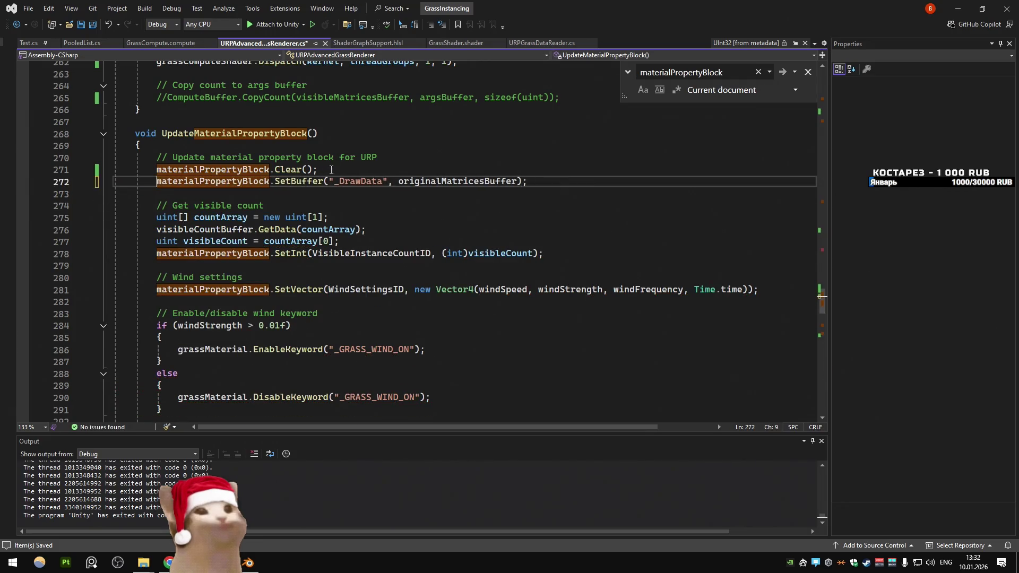
key("ctrl+s")
Step: Check Unity's recompile and the DeepSeek chat, then re-examine the _DrawData SetBuffer line
key("alt+Tab")
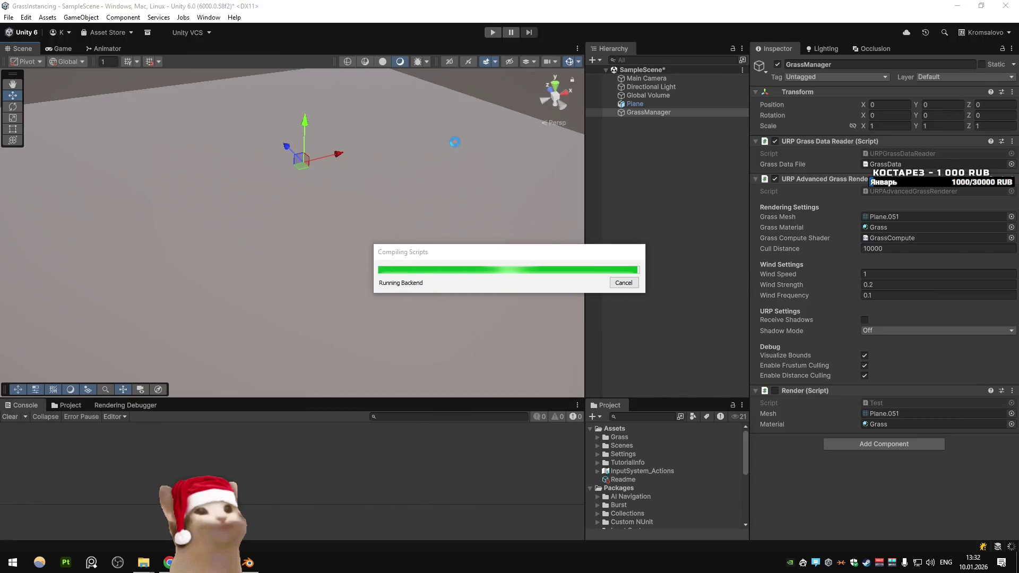
key("alt+Tab")
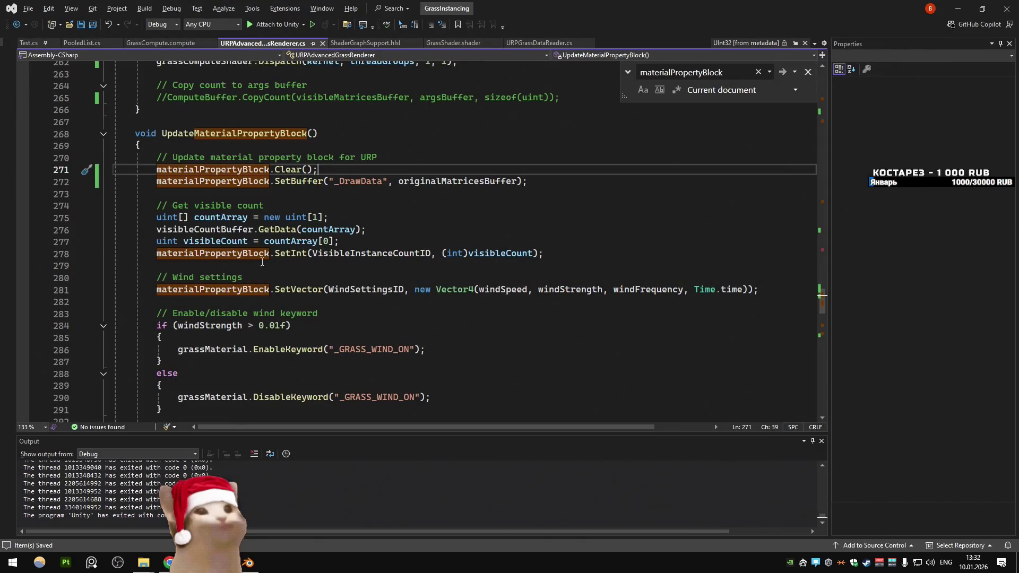
key("alt+Tab")
key("alt+Tab")
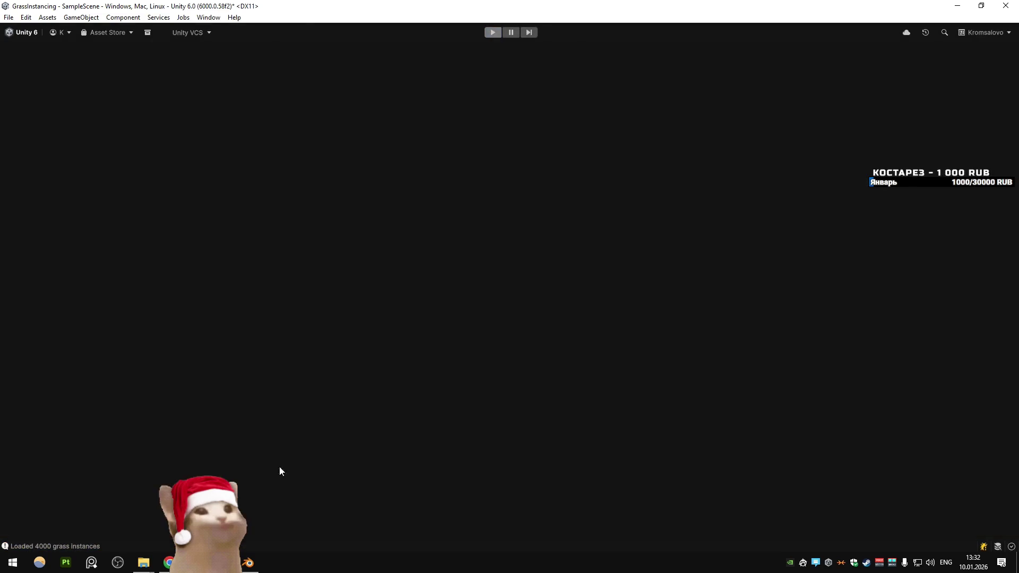
key("alt+Tab")
left_click(304, 185)
double_click(358, 181)
double_click(457, 181)
left_click(456, 220)
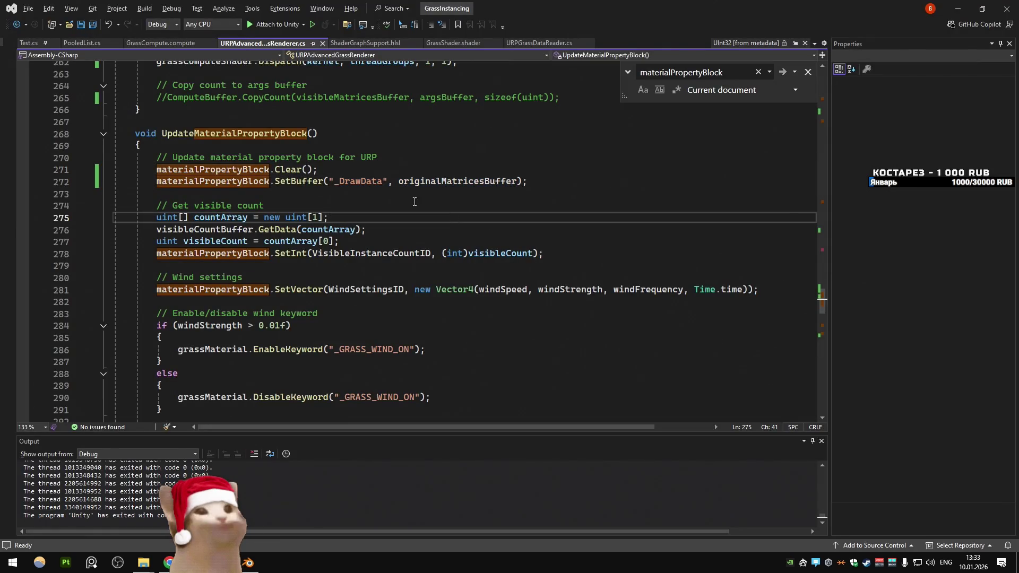
Step: Restore the if (!pushed) guard around _DrawData, comment out Clear(), save, and return to Unity
left_click(372, 181)
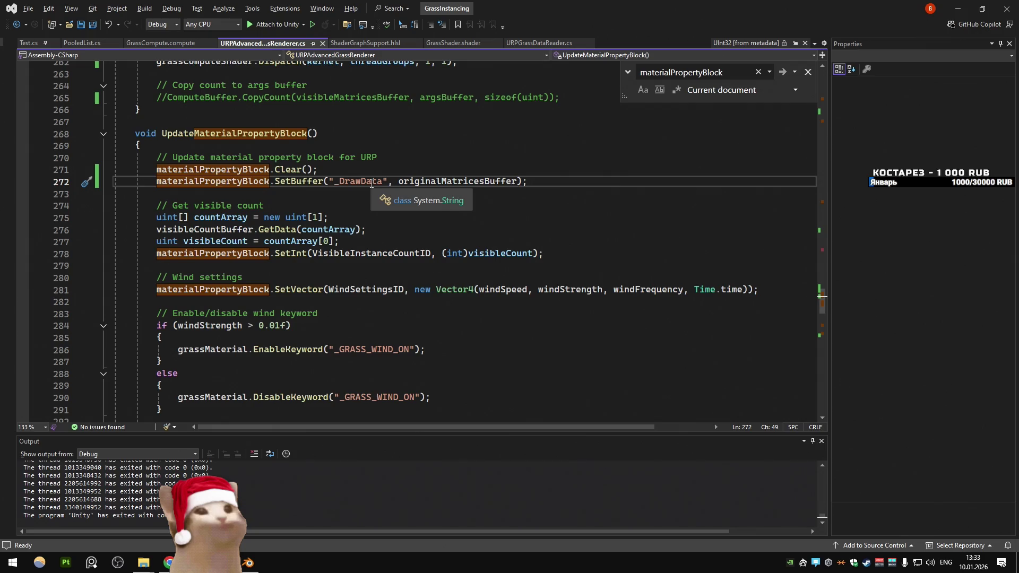
left_click(157, 180)
key("ctrl+z")
key("ctrl+z")
key("ctrl+z")
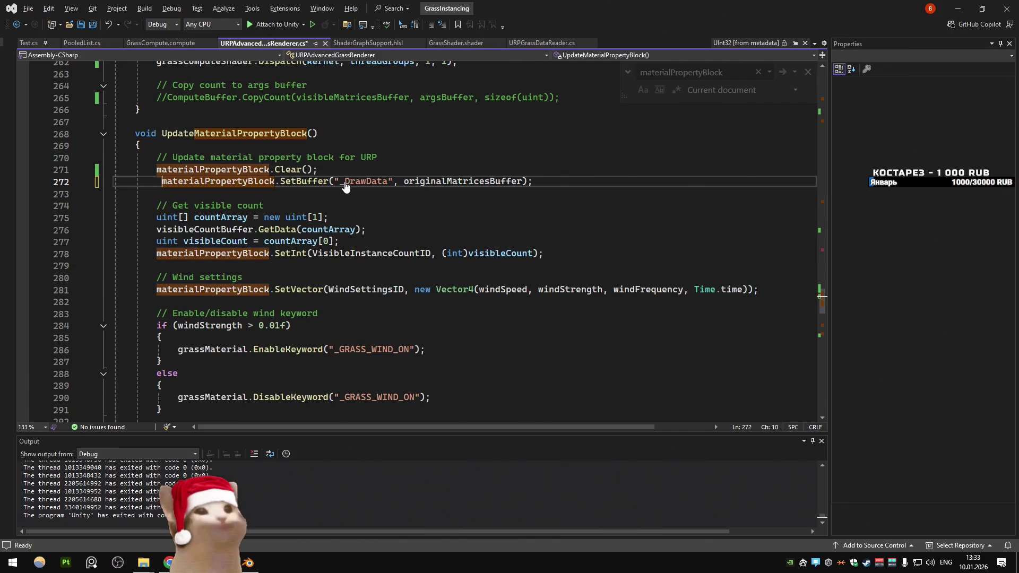
key("ctrl+z")
key("ctrl+z")
key("ctrl+z")
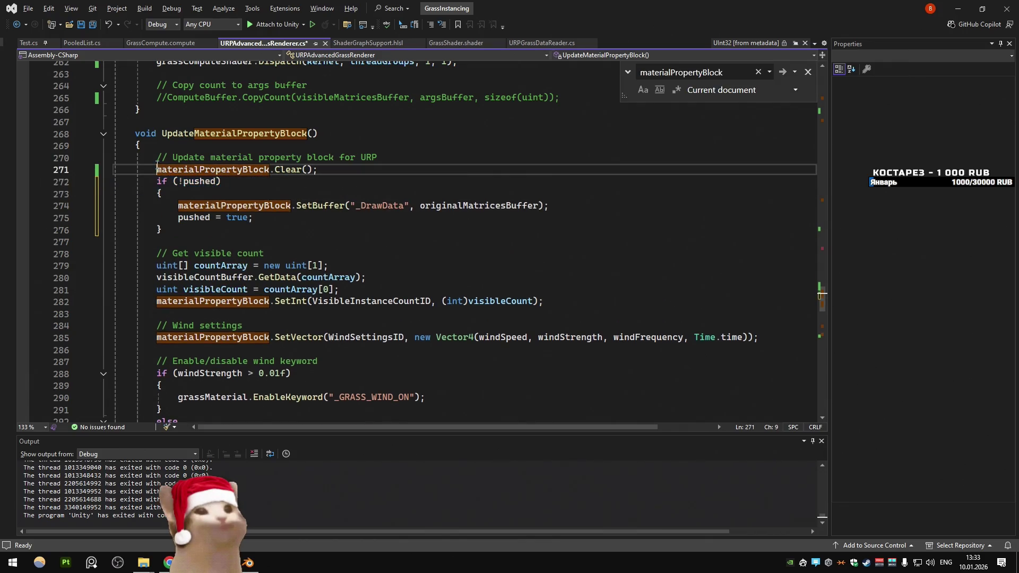
type("//")
key("ctrl+s")
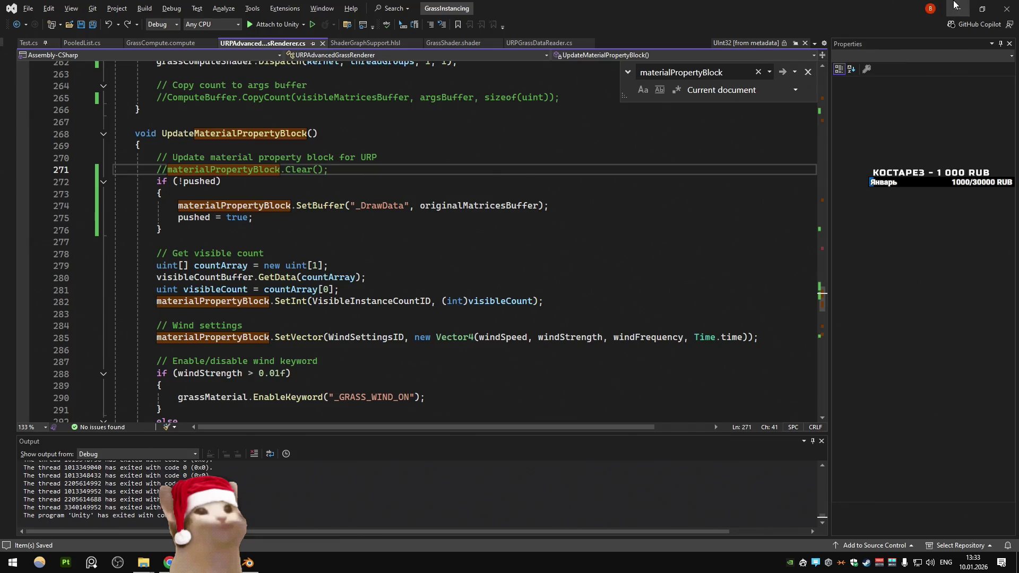
key("alt+Tab")
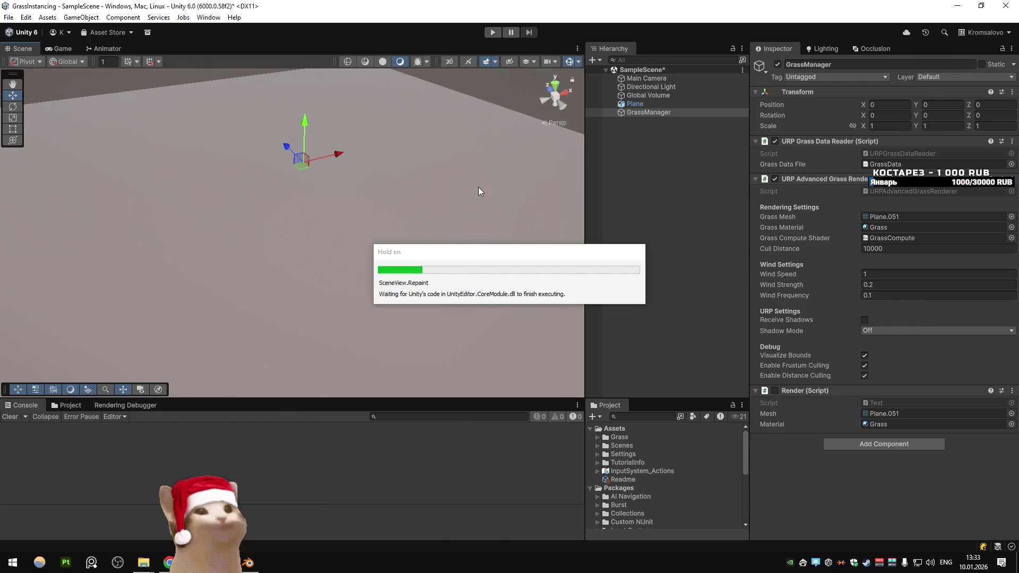
Step: Play the scene, confirm 4000 grass instances render at about 210 FPS, then stop
key("ctrl+p")
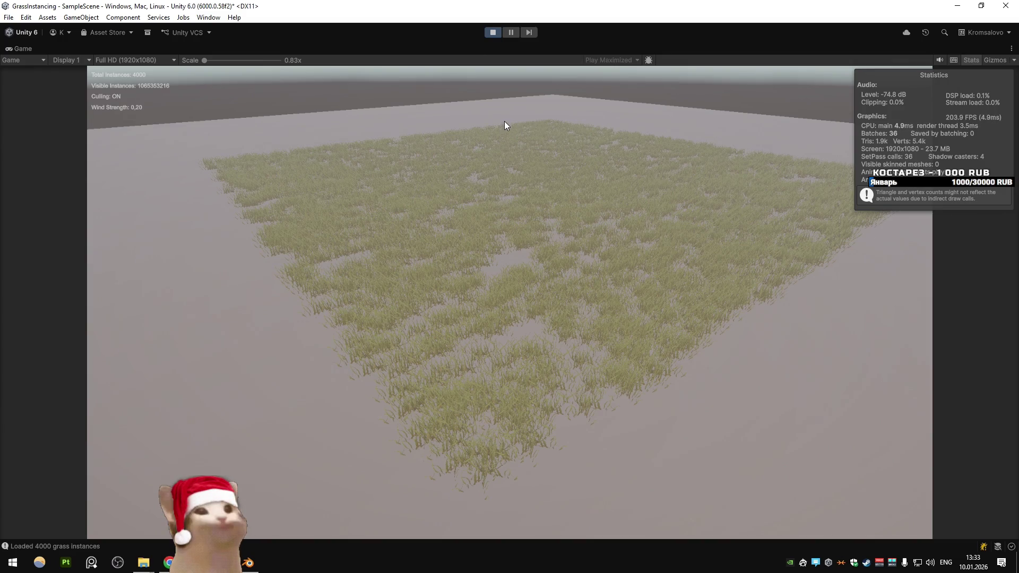
left_click(492, 32)
key("alt+Tab")
Step: Undo the guard edits so Clear() is active again and pushed = true is gone
key("ctrl+z")
key("ctrl+z")
key("ctrl+z")
key("ctrl+z")
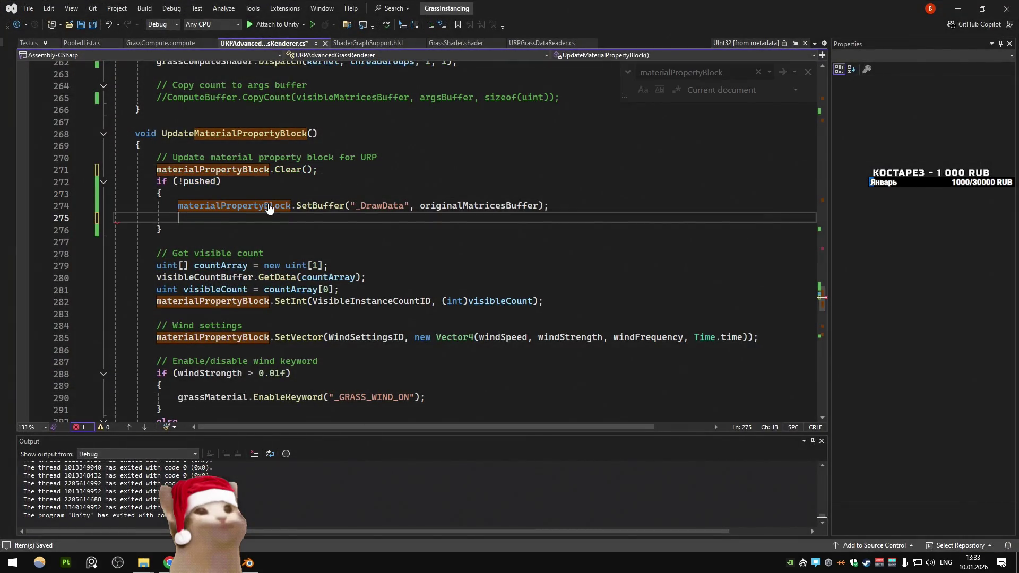
key("ctrl+y")
key("ctrl+y")
key("ctrl+y")
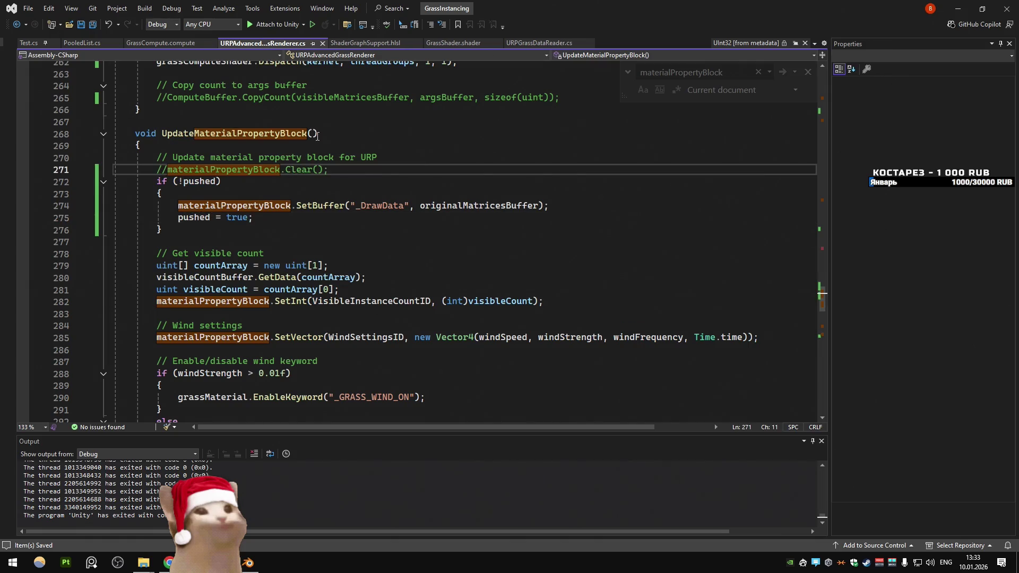
key("ctrl+z")
key("ctrl+z")
key("ctrl+z")
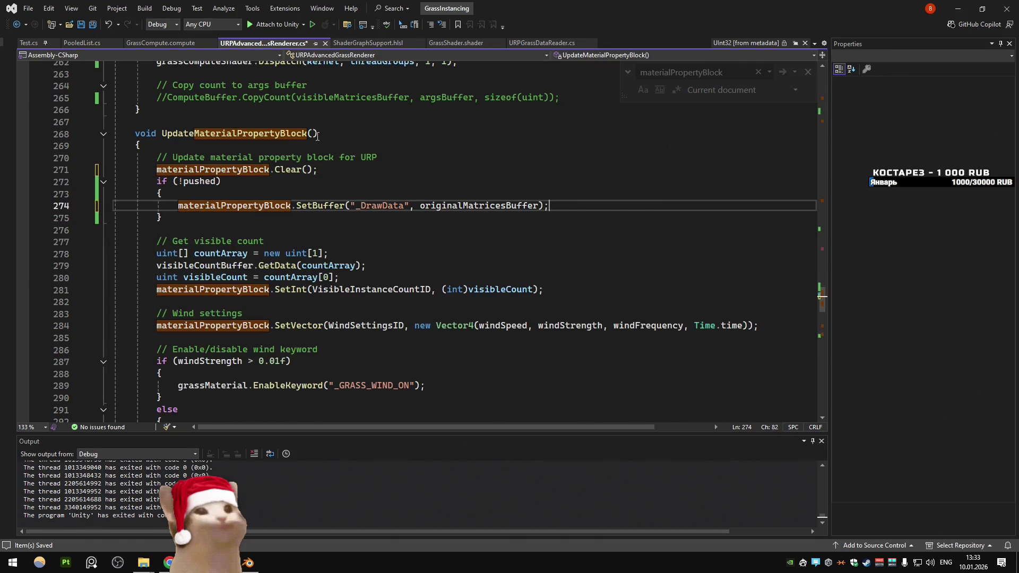
key("ctrl+z")
key("ctrl+z")
key("ctrl+z")
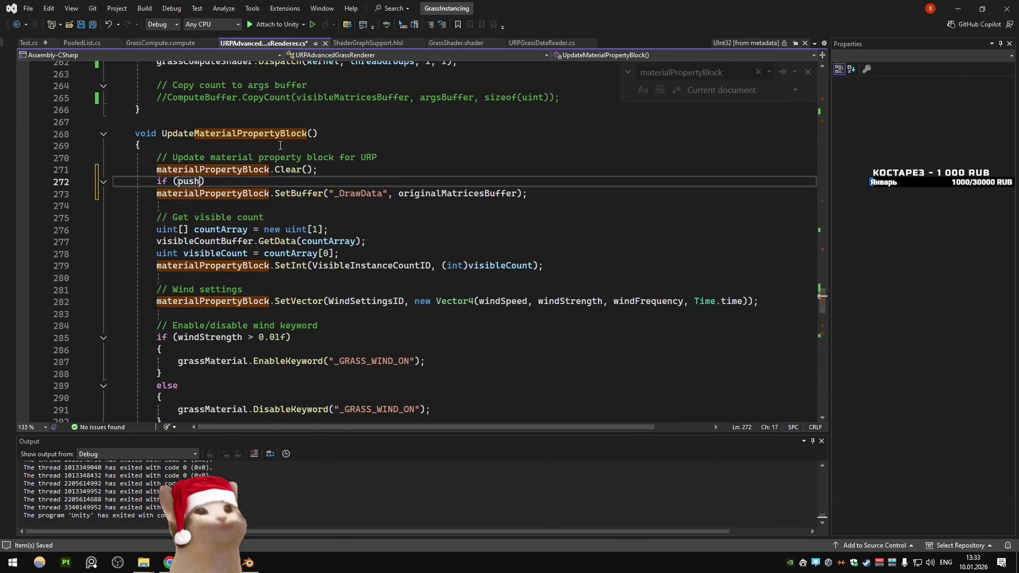
key("ctrl+z")
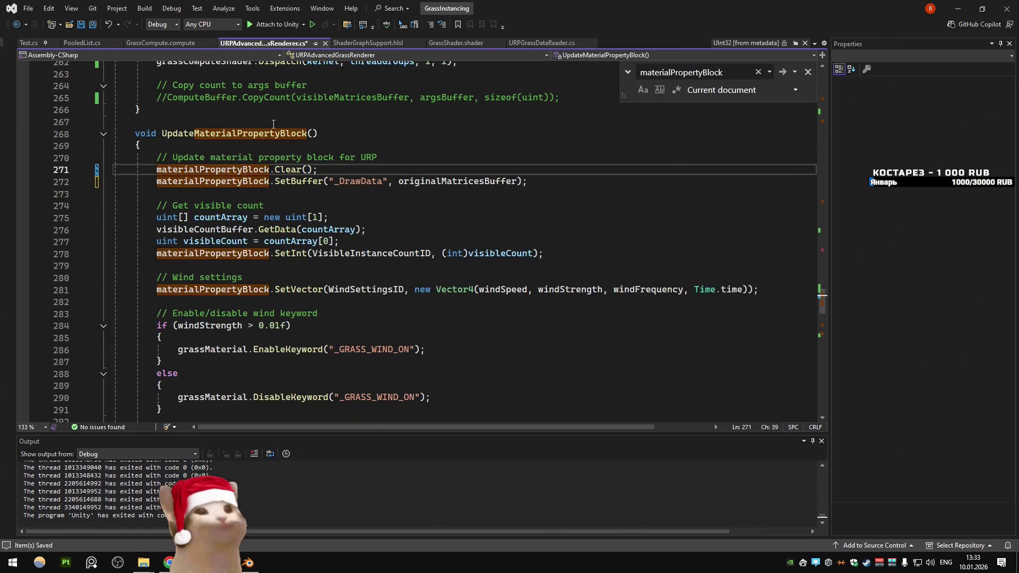
scroll(353, 157, "down", 1)
left_click(352, 158)
scroll(407, 161, "down", 2)
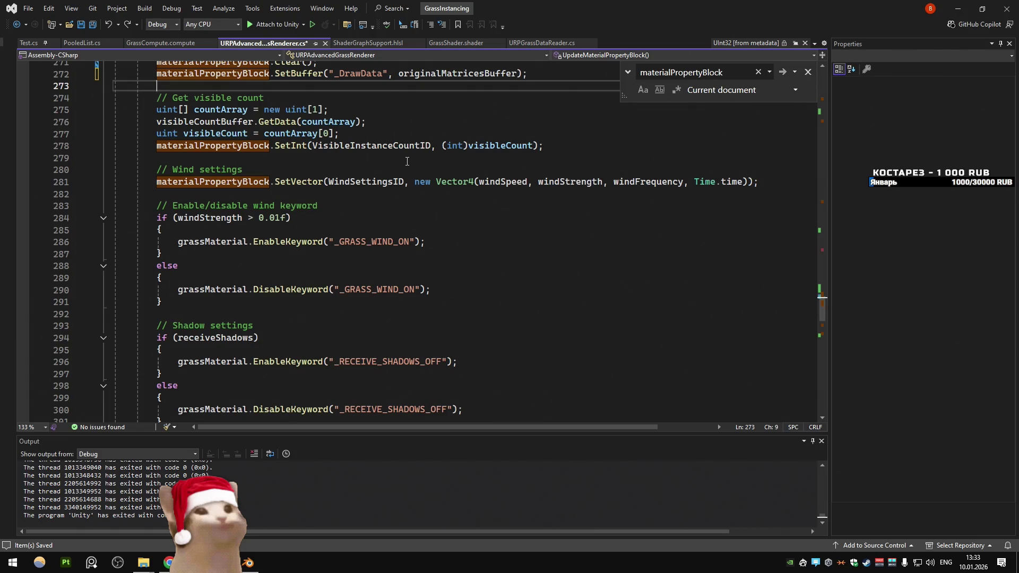
Step: Search the current project for VisibleInstanceCountID, finding only its line-44 declaration and SetInt call
double_click(215, 122)
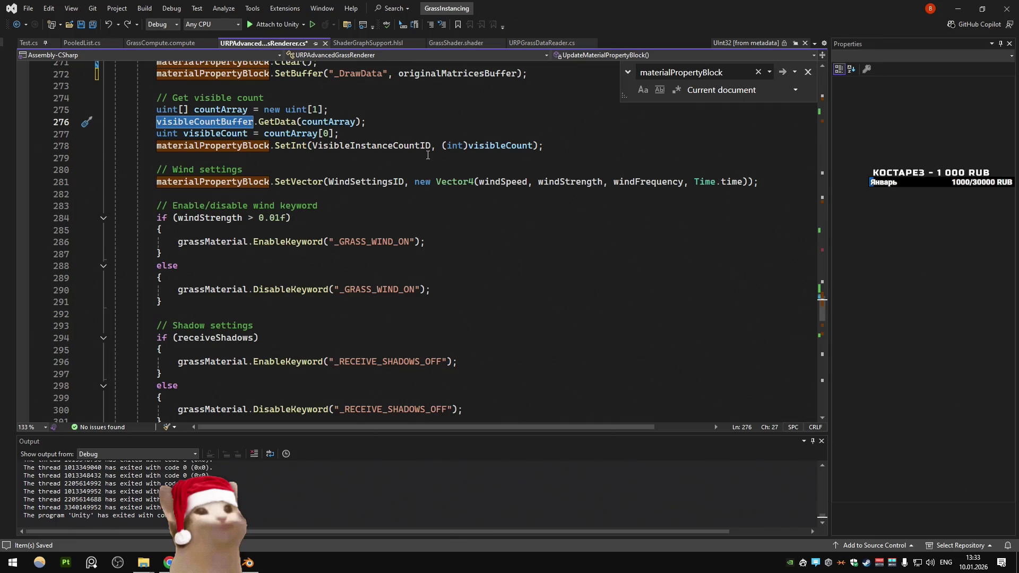
double_click(414, 150)
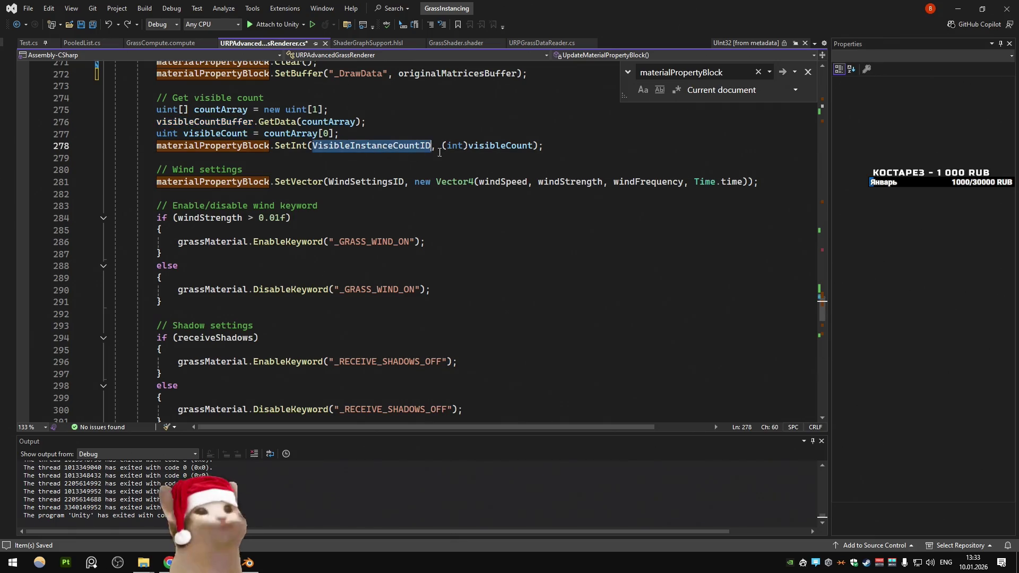
key("ctrl+f")
key("ctrl+g")
key("Escape")
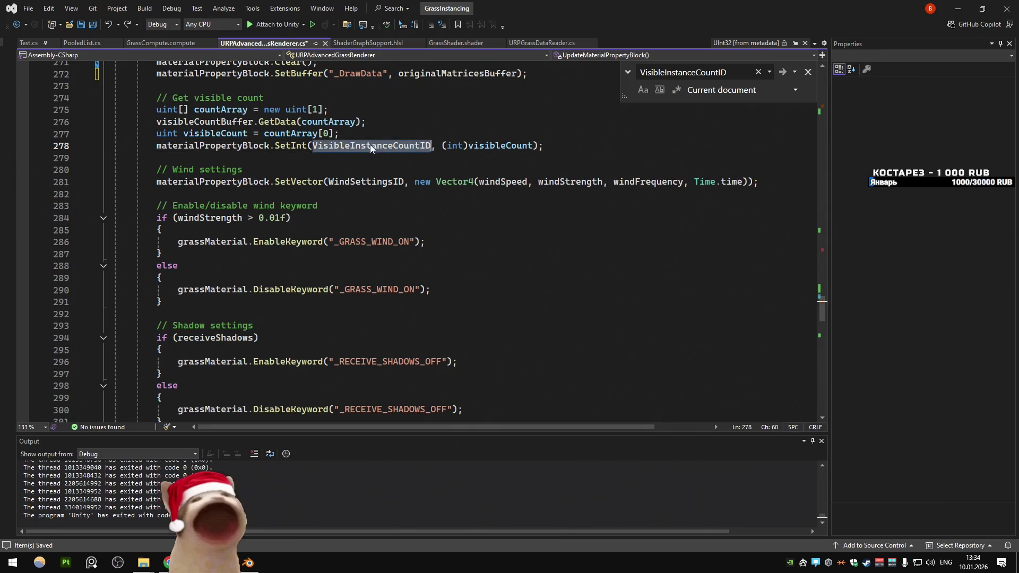
left_click(729, 90)
left_click(720, 154)
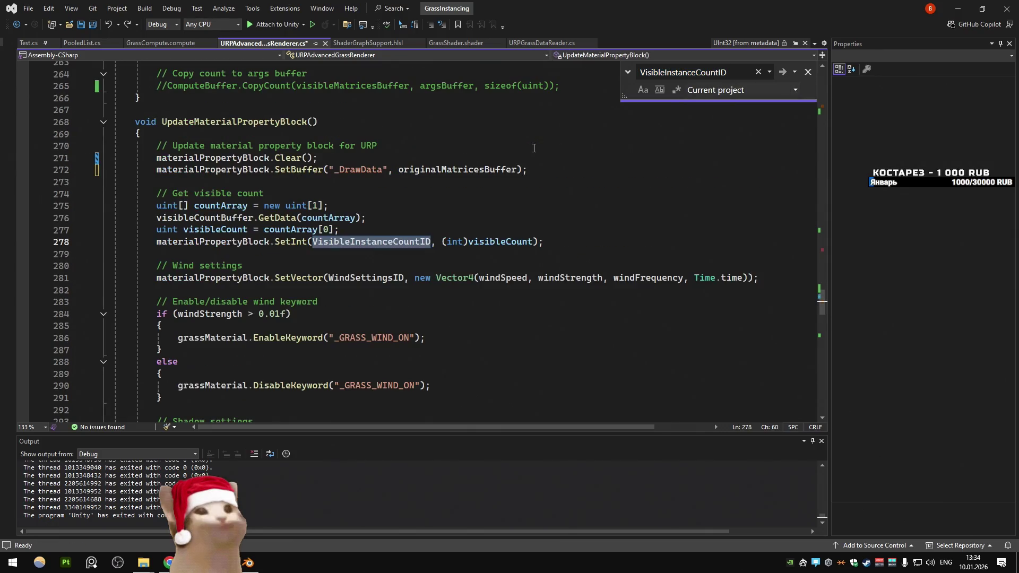
left_click(592, 318)
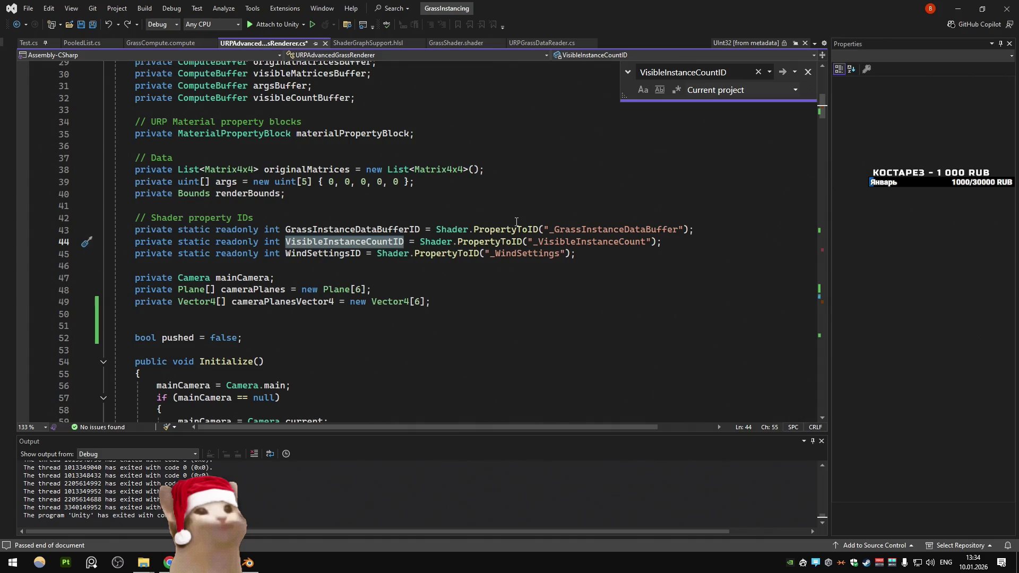
key("Return")
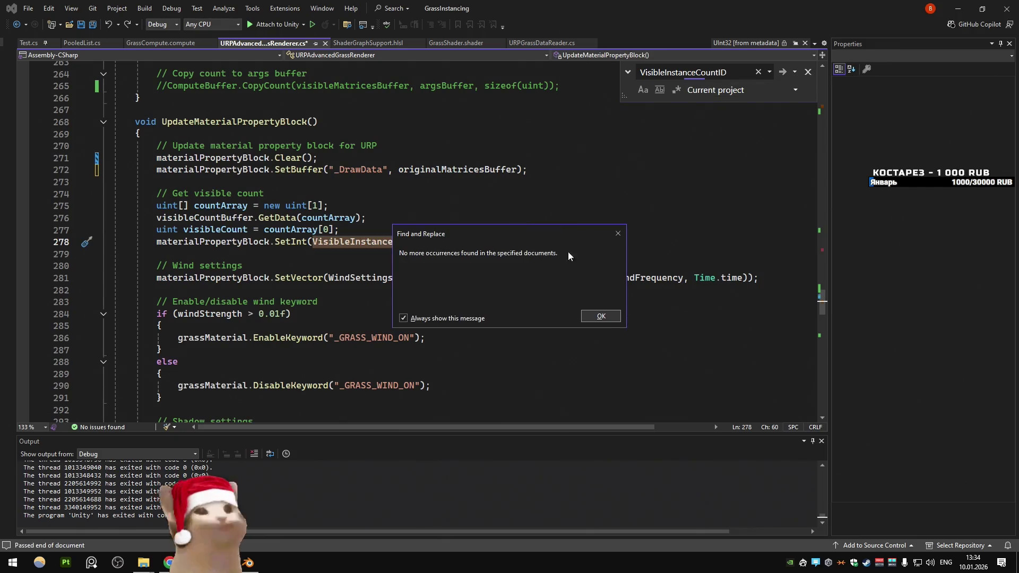
left_click(600, 316)
left_click(539, 230)
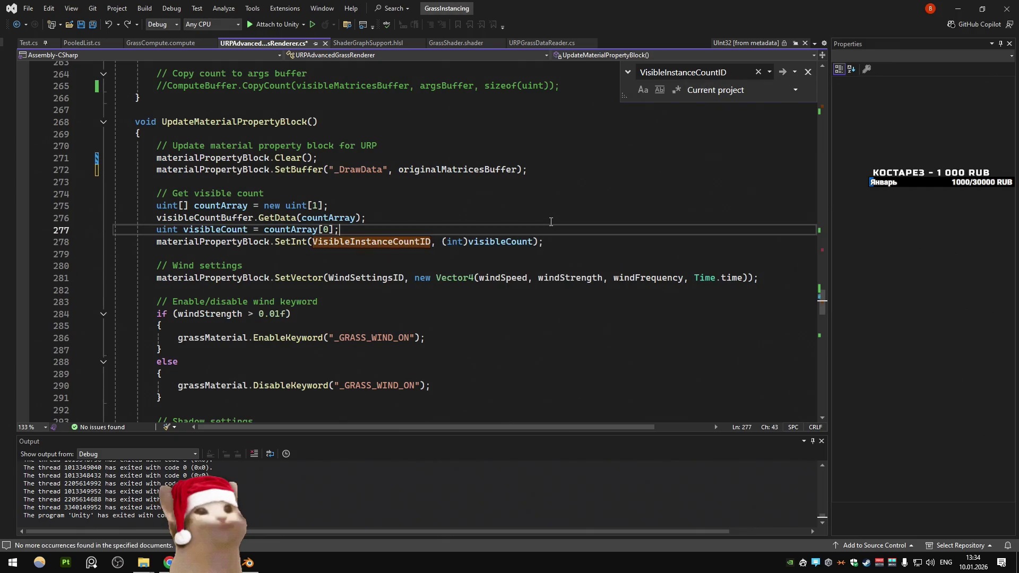
Step: Paste the URP code over GrassShader.shader, then undo to keep the original shader
left_click(457, 47)
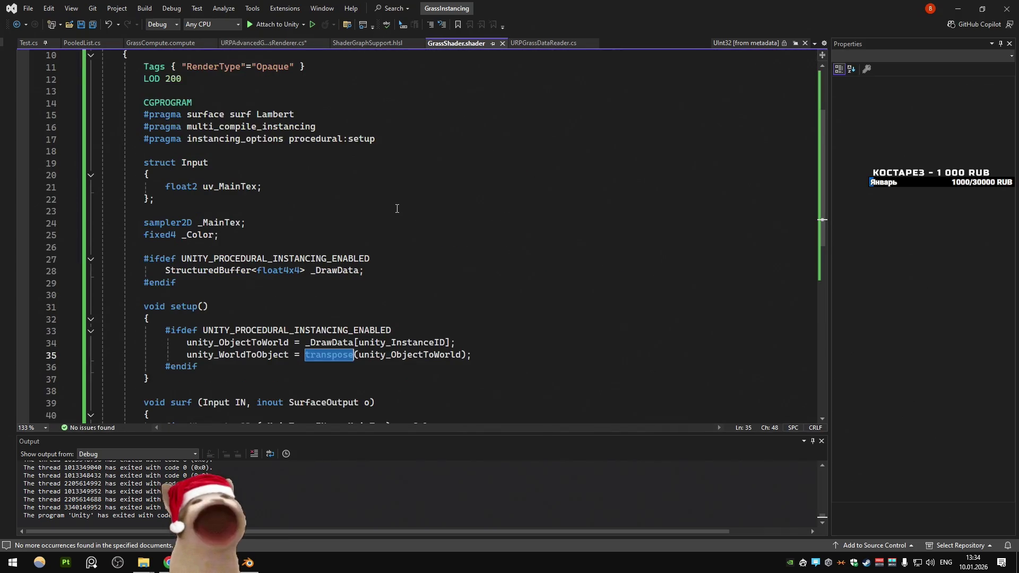
scroll(396, 210, "down", 6)
scroll(397, 209, "up", 5)
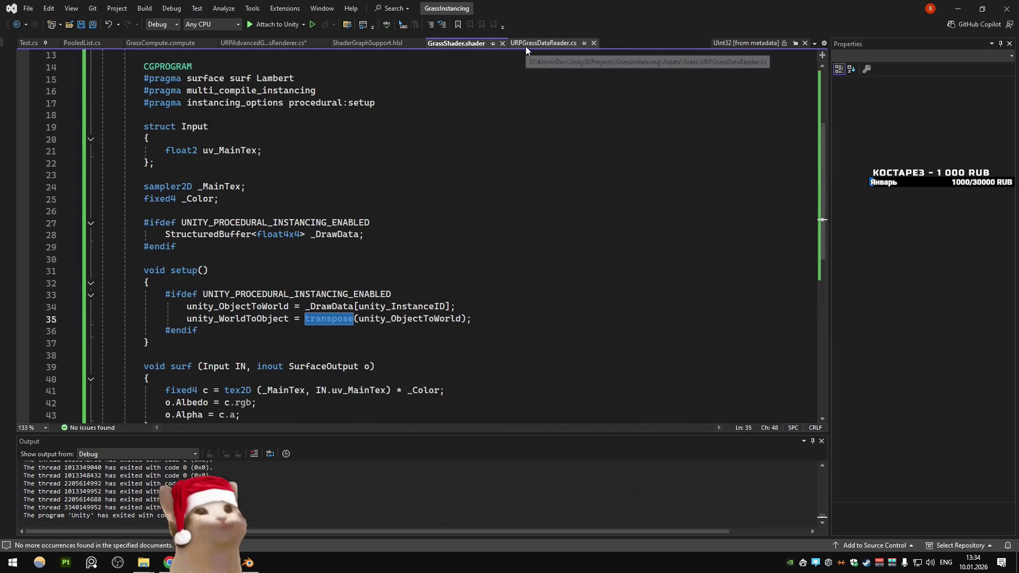
left_click(437, 132)
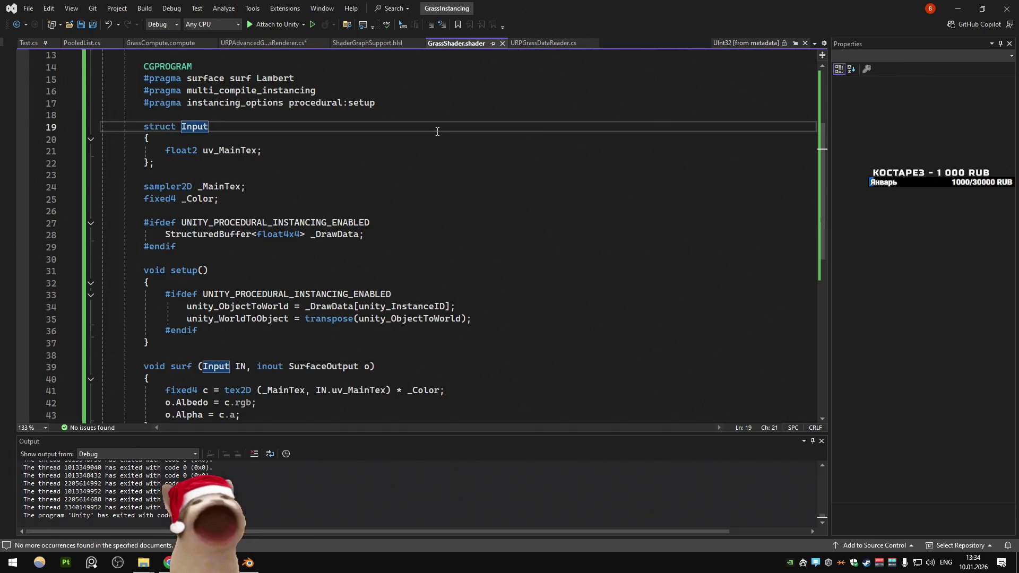
key("ctrl+a")
key("ctrl+v")
key("ctrl+a")
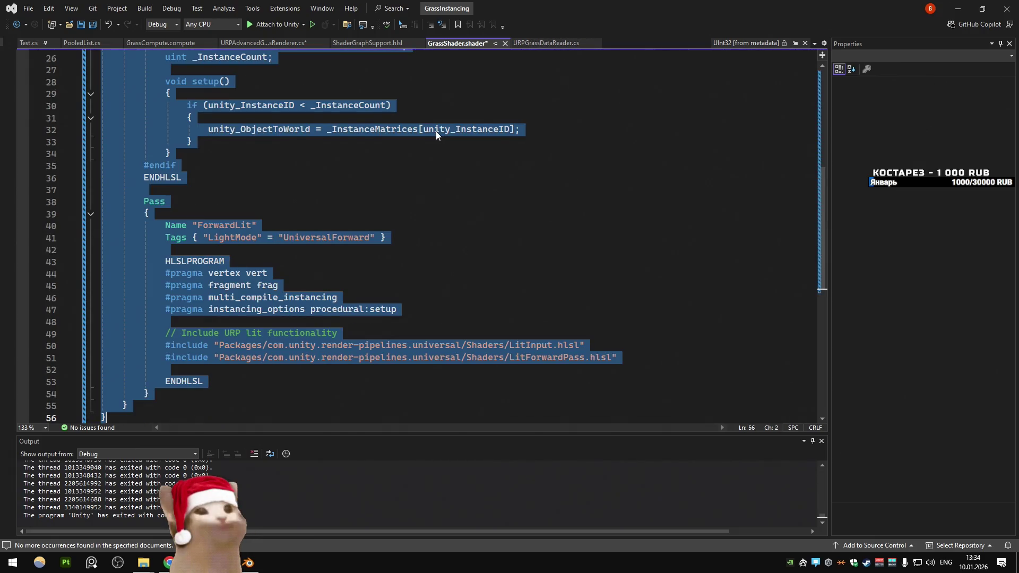
scroll(435, 138, "up", 8)
key("ctrl+z")
key("ctrl+z")
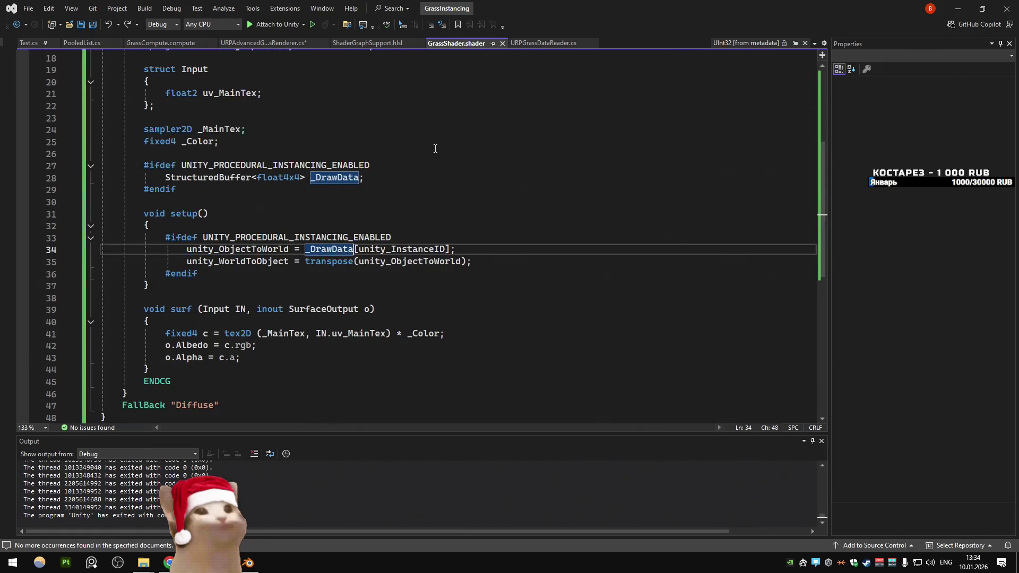
Step: Save all files, close PooledList.cs, browse the open script tabs, and bring up DeepSeek
left_click(352, 129)
key("ctrl+shift+s")
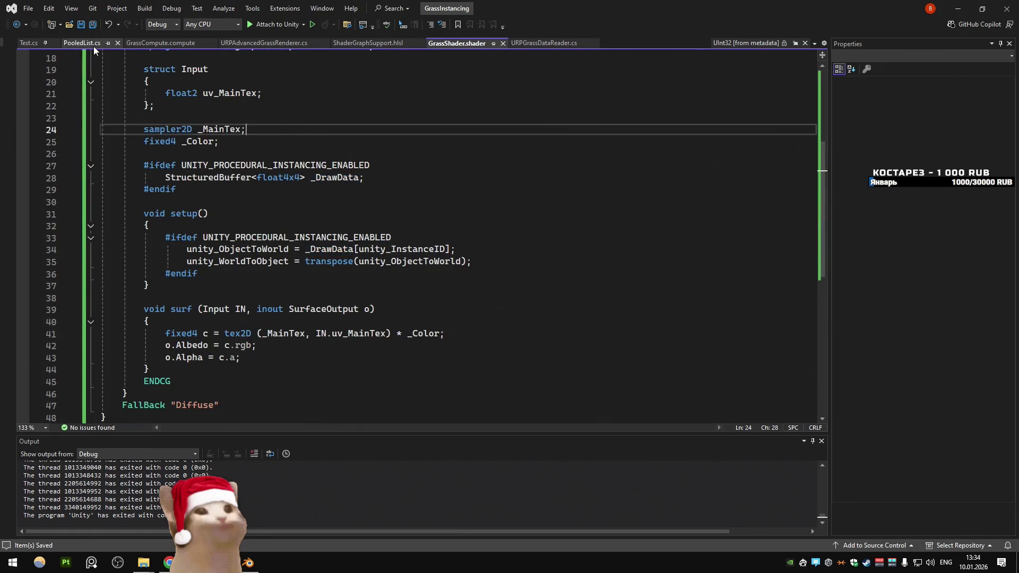
middle_click(93, 46)
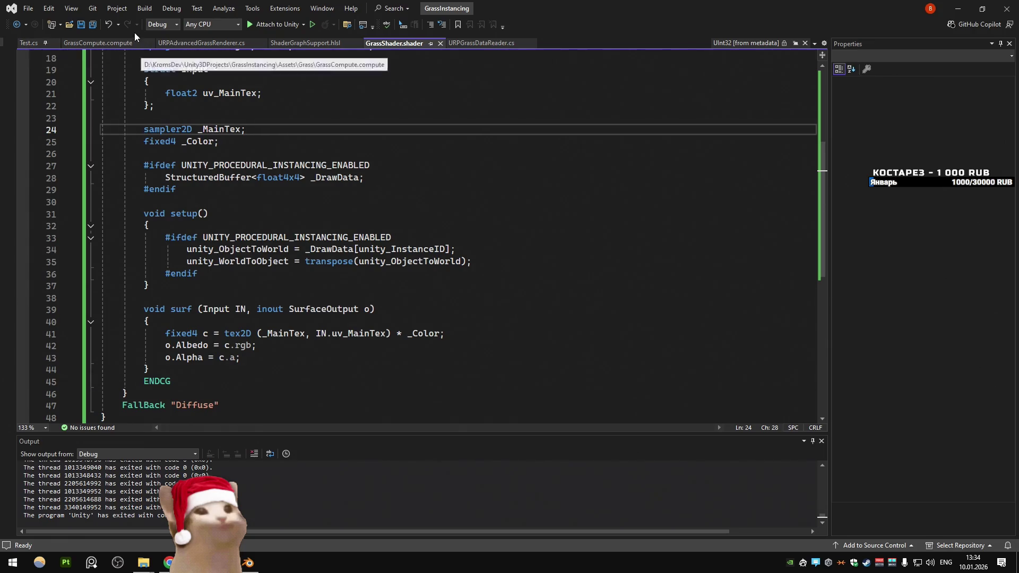
left_click(42, 43)
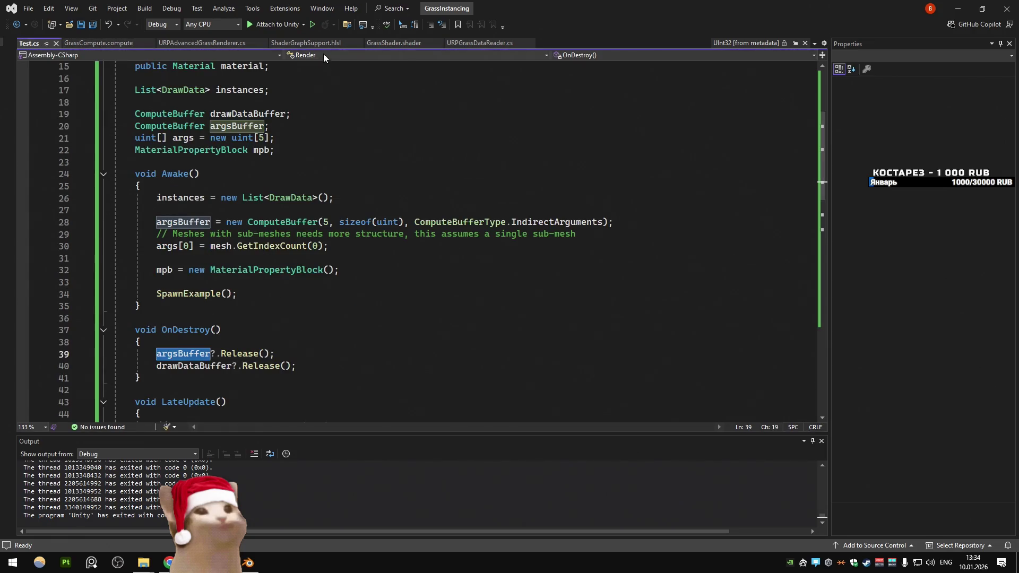
left_click(306, 43)
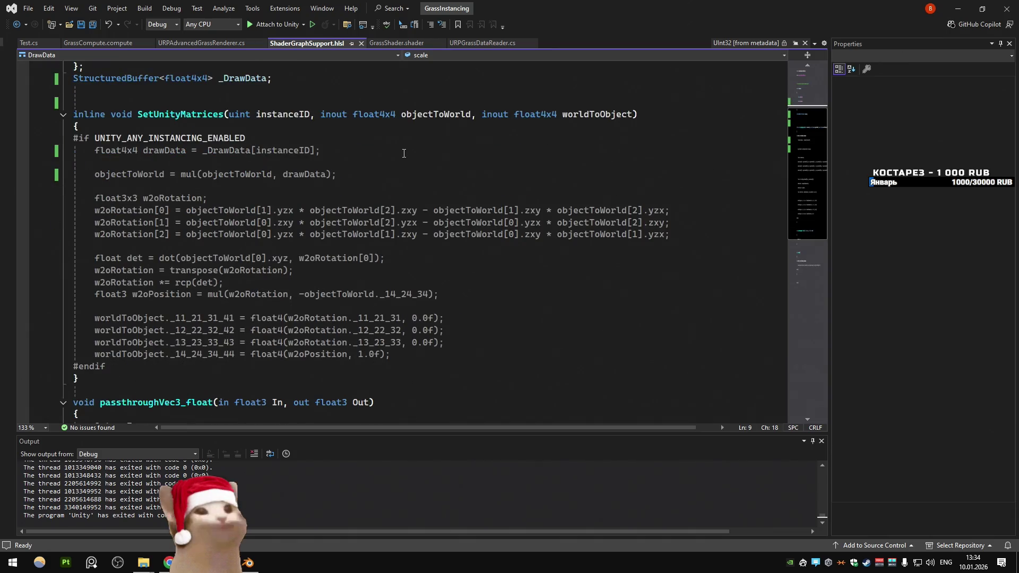
scroll(404, 154, "down", 5)
left_click(200, 43)
left_click(374, 193)
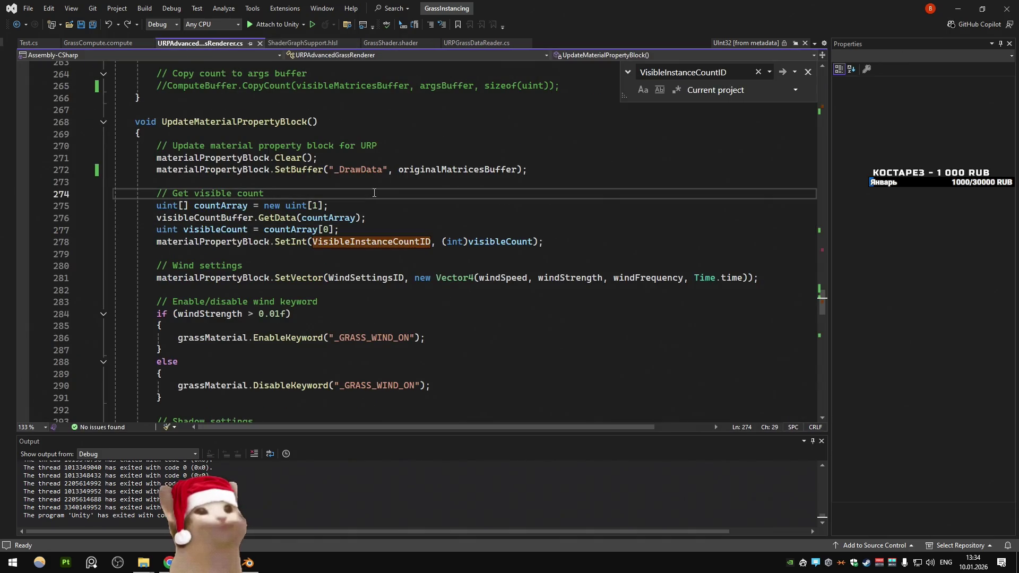
scroll(374, 193, "down", 3)
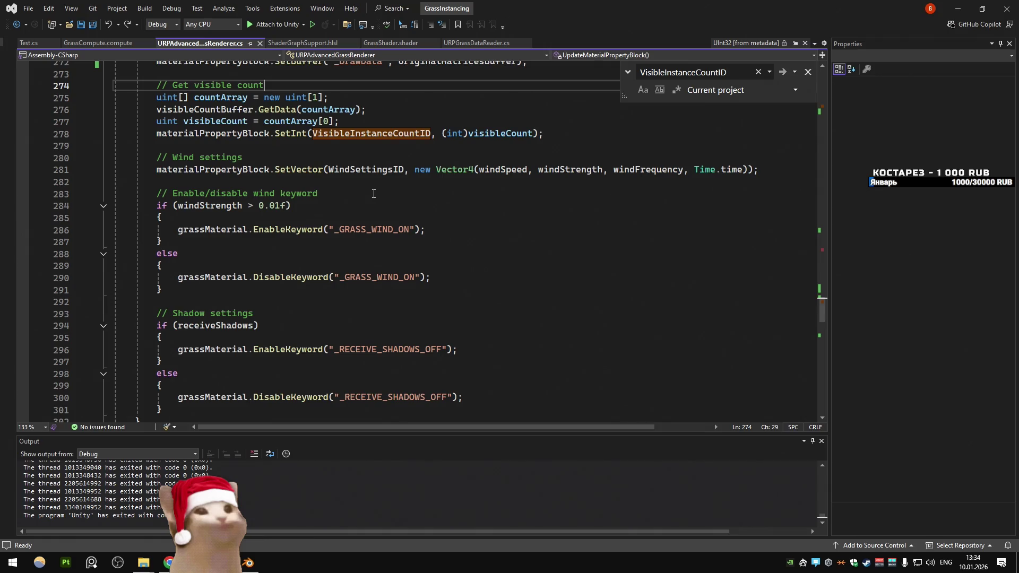
mouse_move(380, 166)
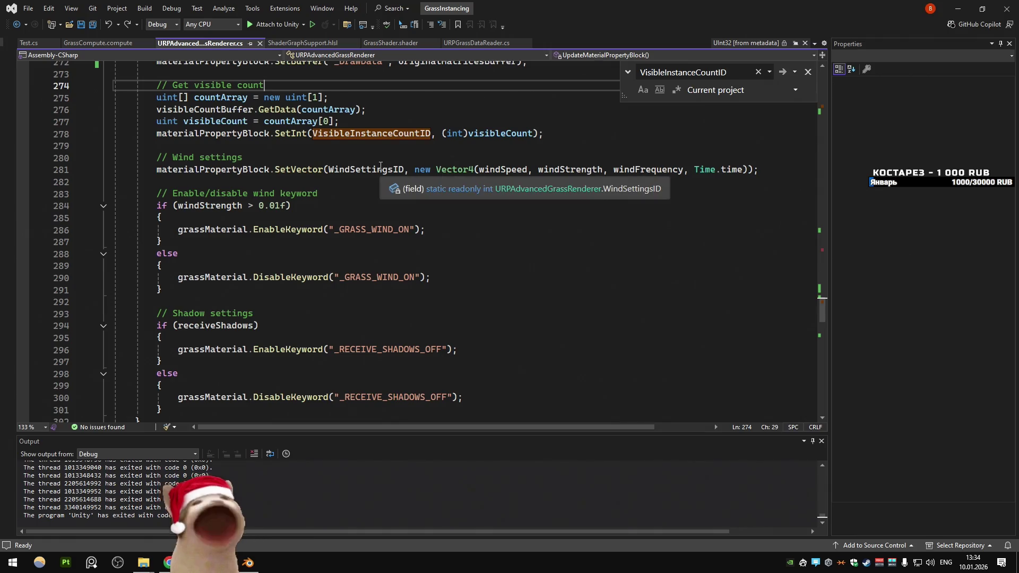
left_click(192, 558)
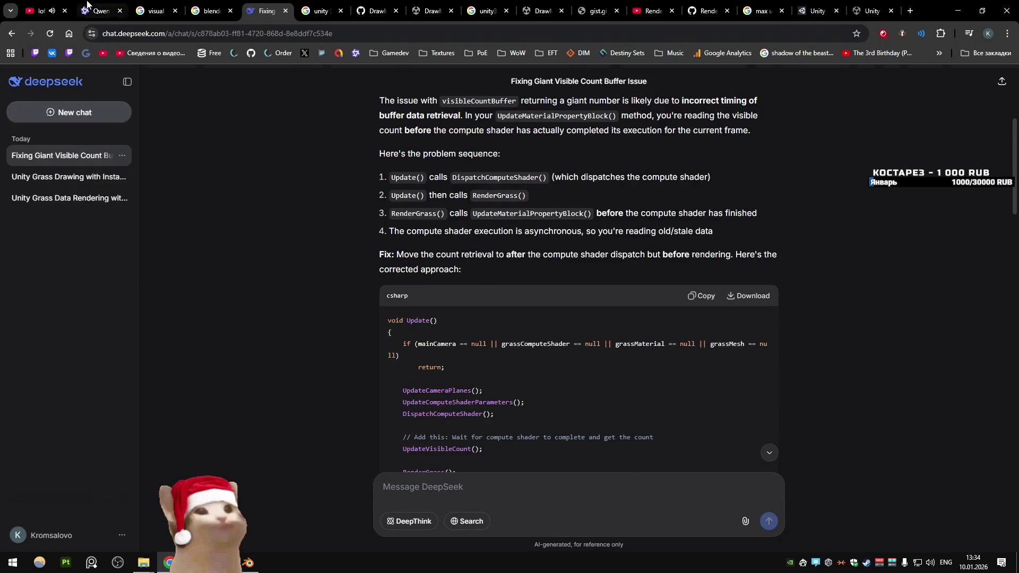
Step: Compare the Qwen and DeepSeek answers, reading DeepSeek's visible-count code fix, then return to Unity
left_click(89, 7)
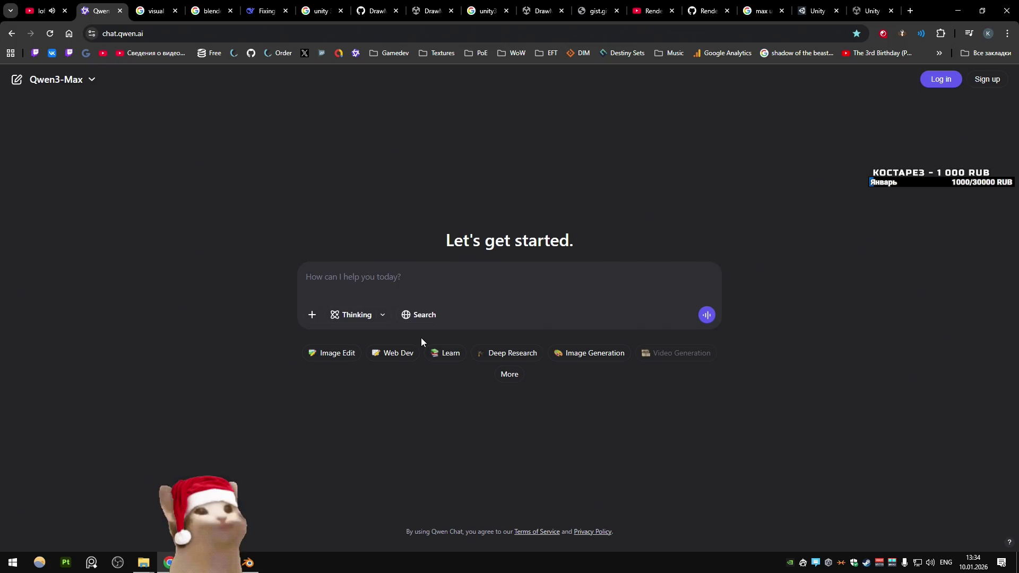
left_click(275, 10)
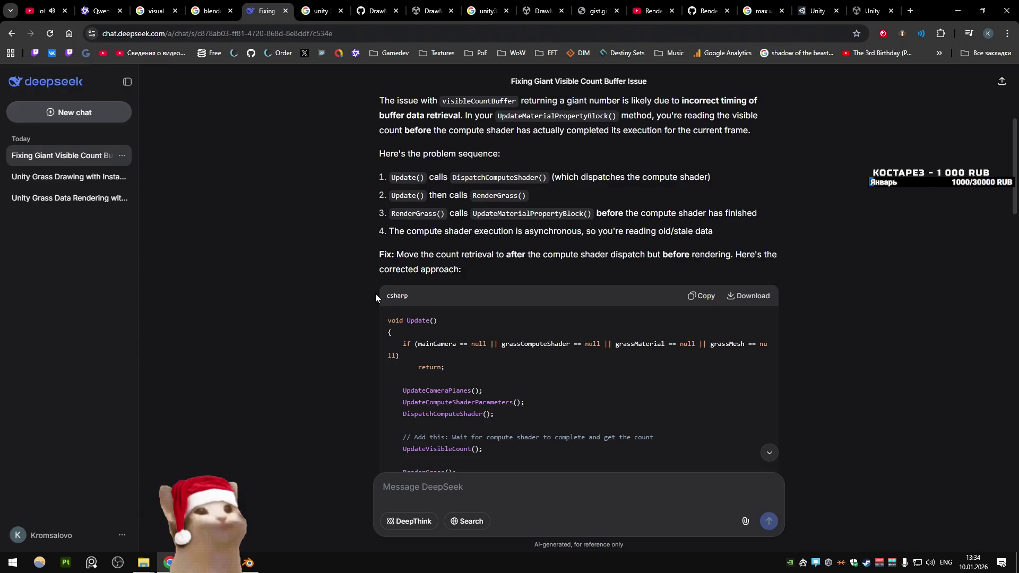
scroll(492, 288, "down", 3)
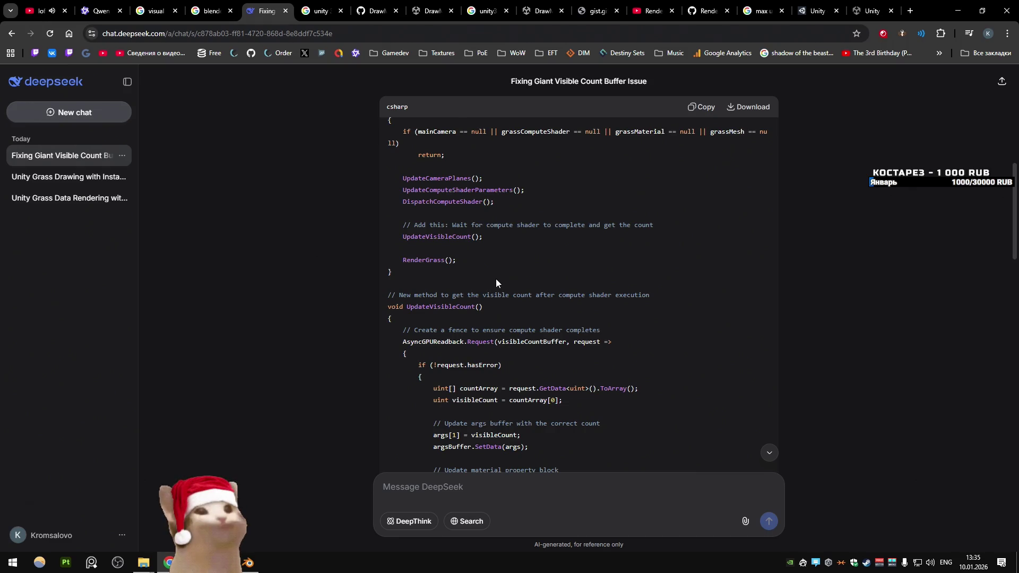
scroll(495, 279, "down", 9)
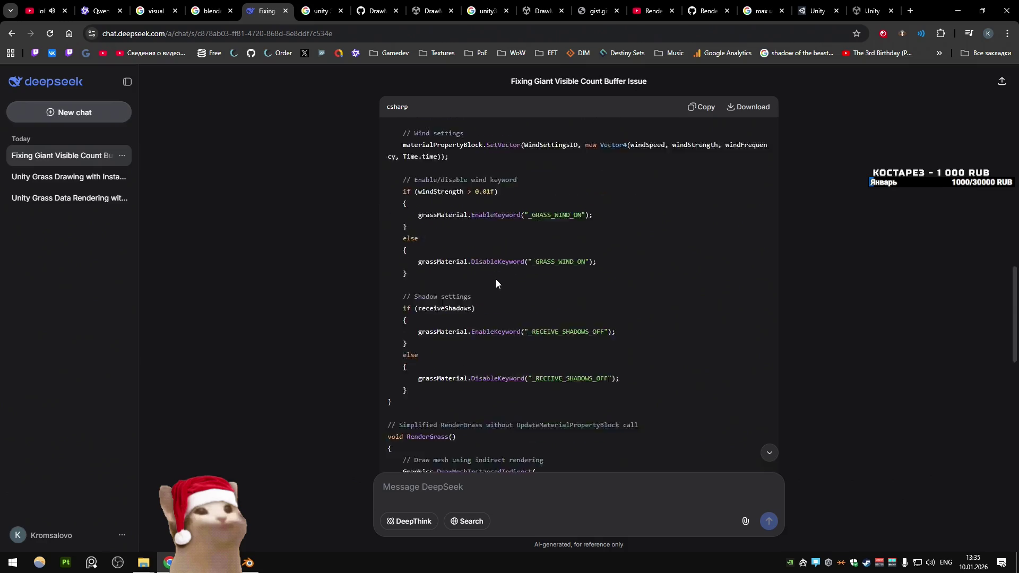
scroll(495, 279, "down", 4)
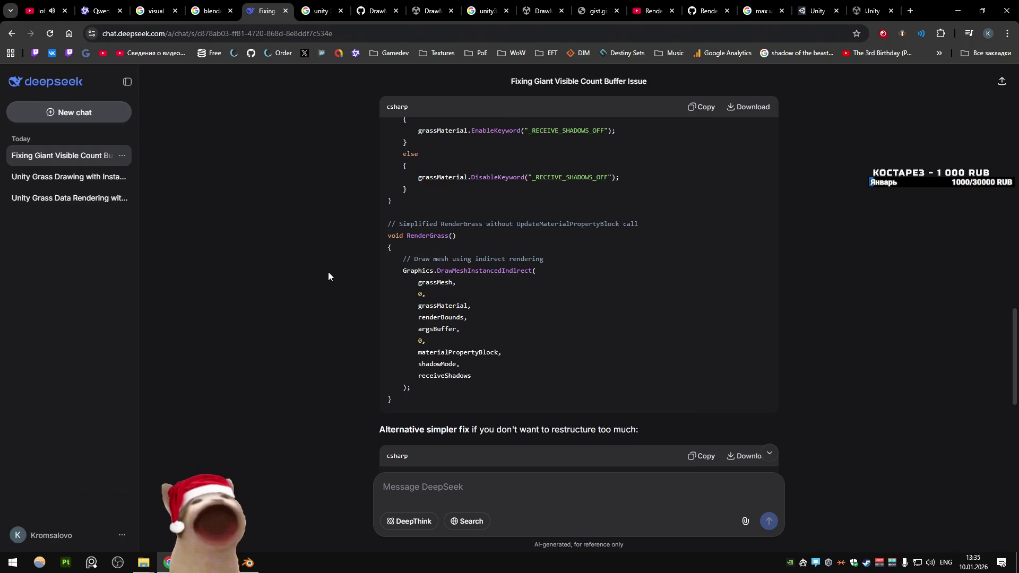
left_click(98, 11)
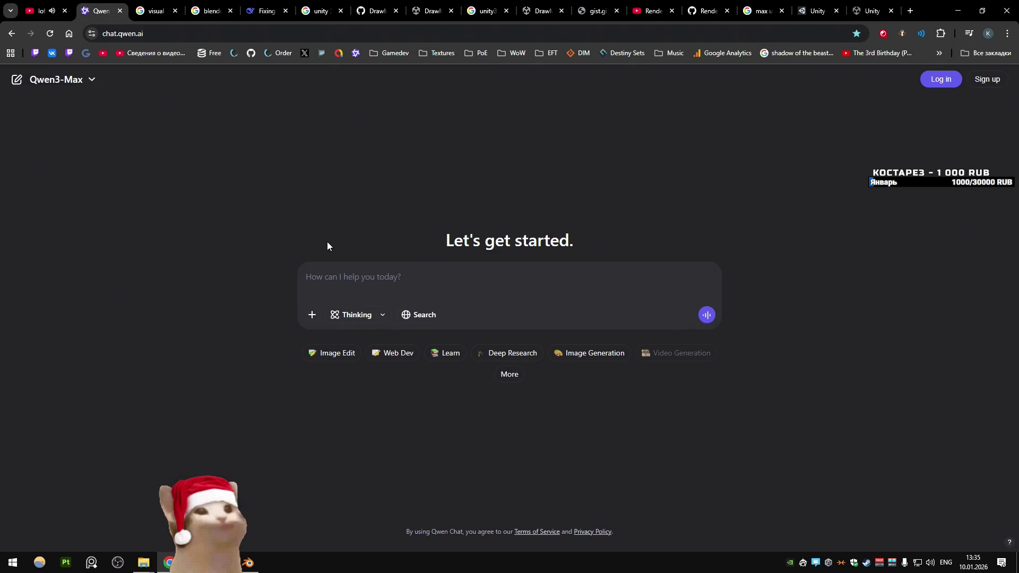
left_click(279, 16)
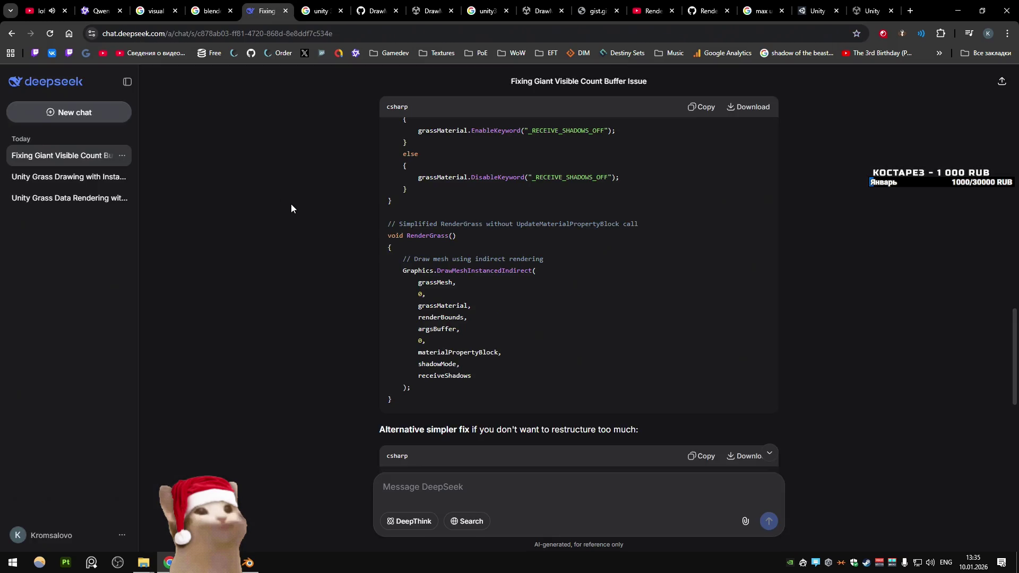
key("alt+Tab")
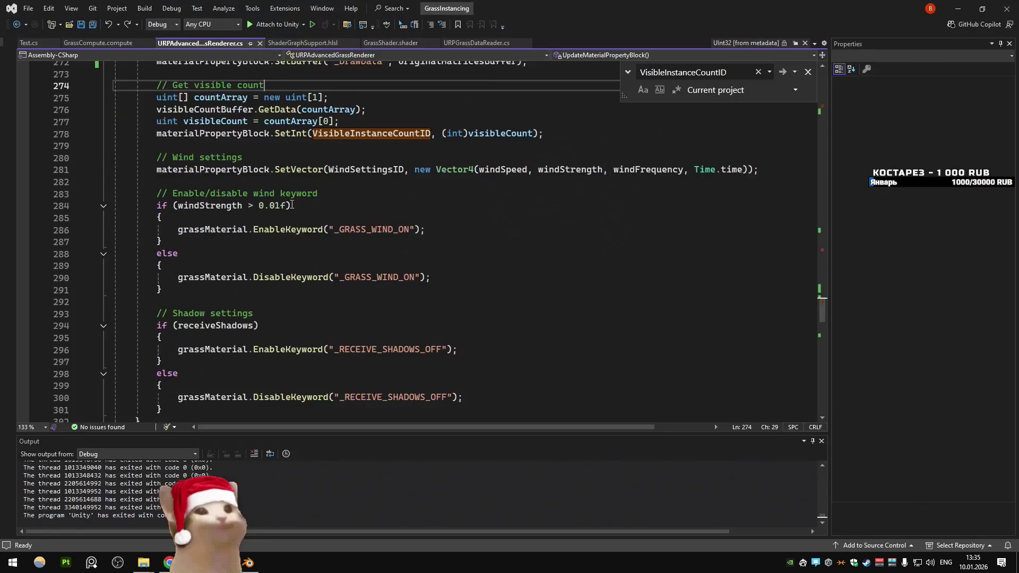
key("alt+Tab")
key("alt+Tab")
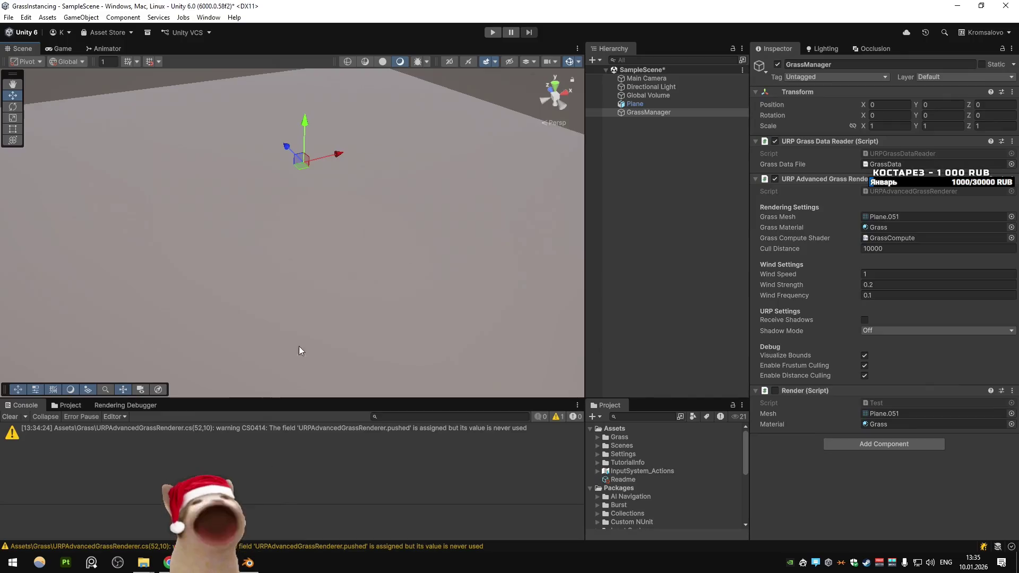
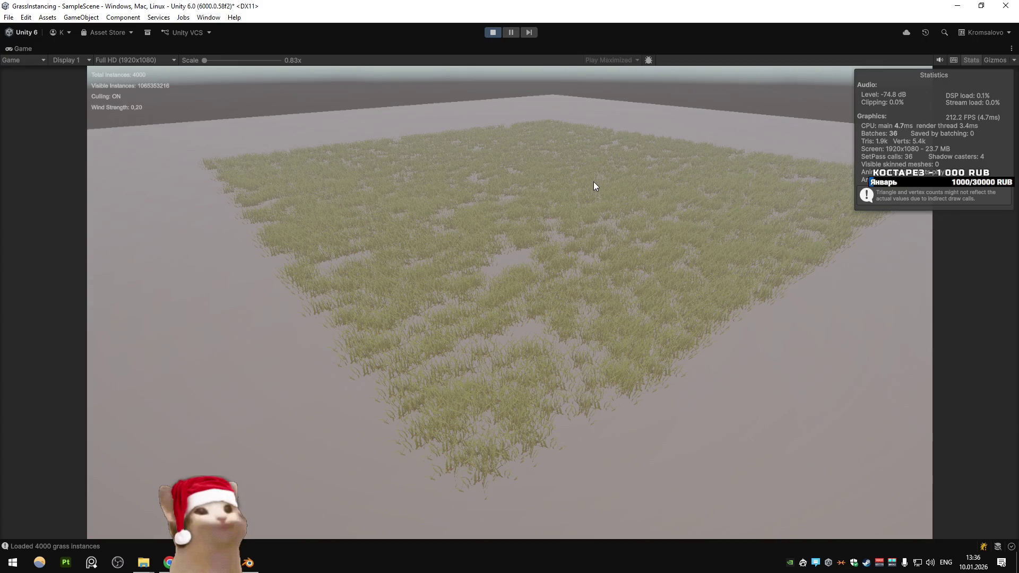
Step: Exit Play mode on the 4000-instance grass scene and switch to the DeepSeek chat
left_click(208, 19)
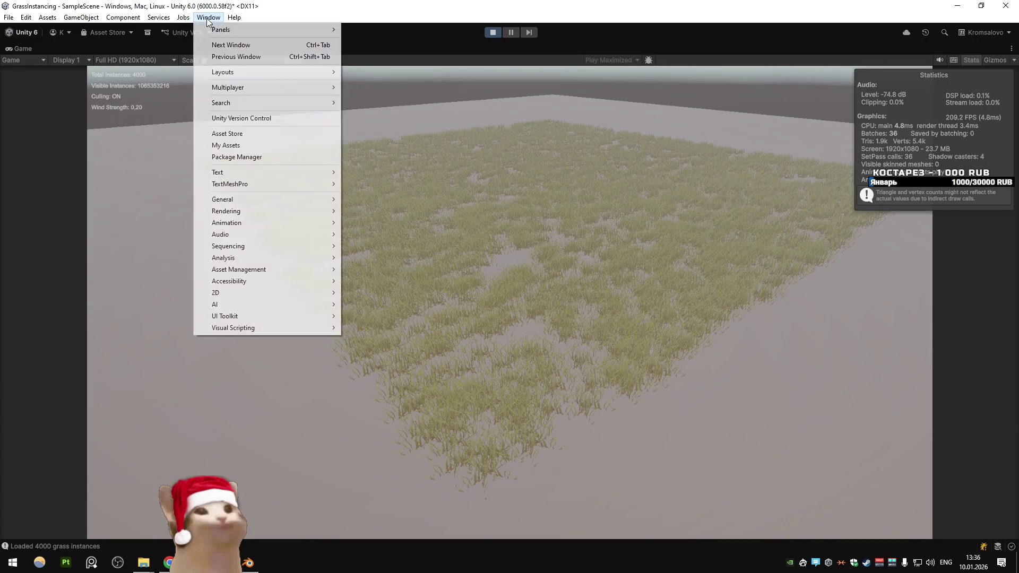
left_click(571, 188)
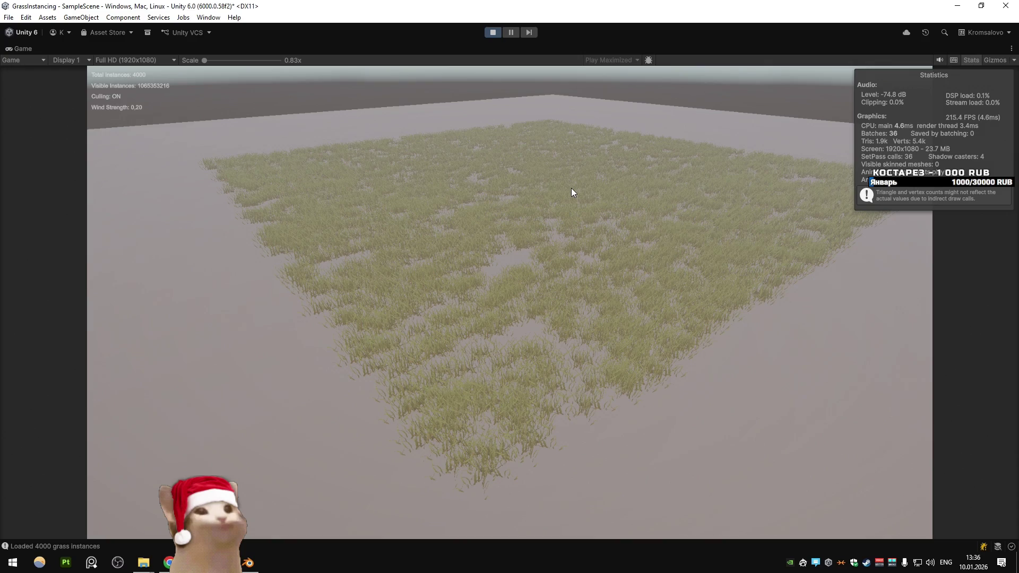
left_click(495, 33)
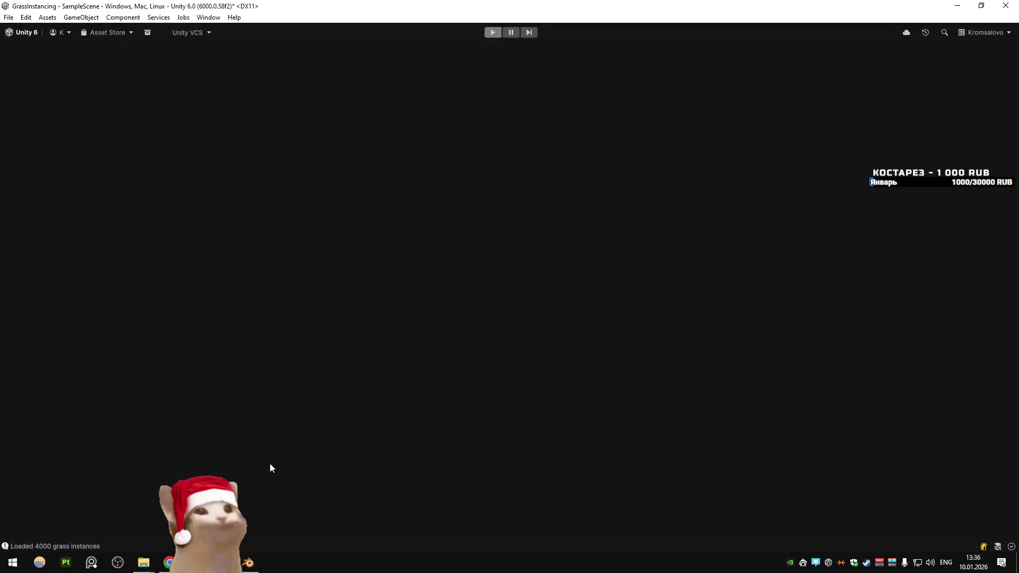
key("alt+Tab")
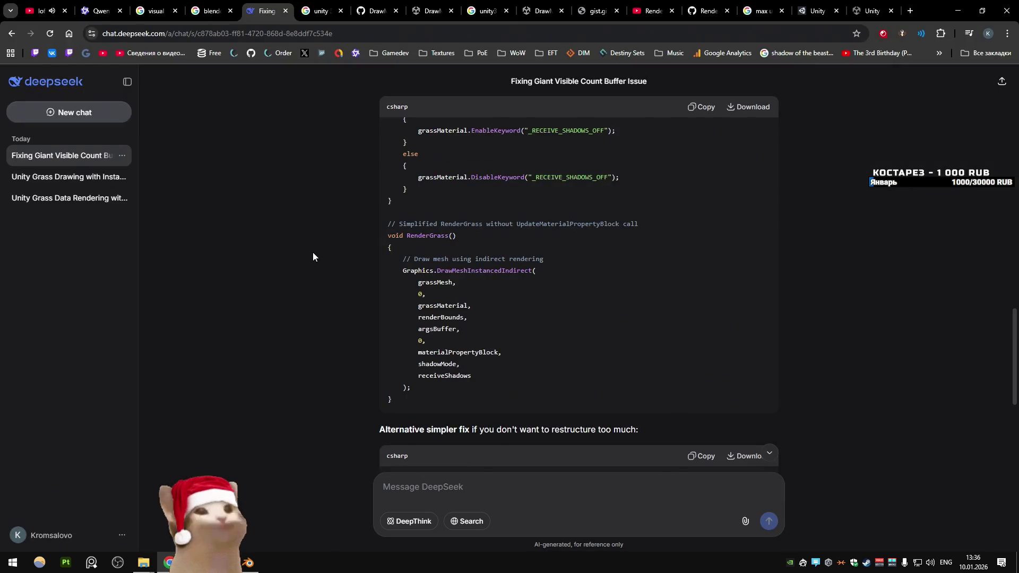
Step: Open the CommandBuffer.DispatchCompute documentation page, then bring the Blender scene forward
left_click(814, 10)
left_click(859, 4)
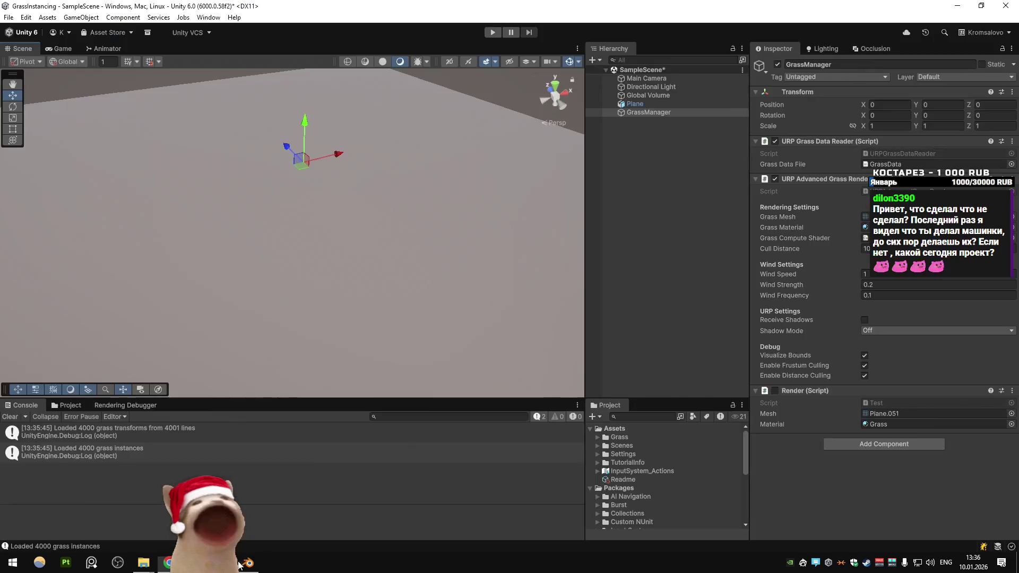
left_click(249, 564)
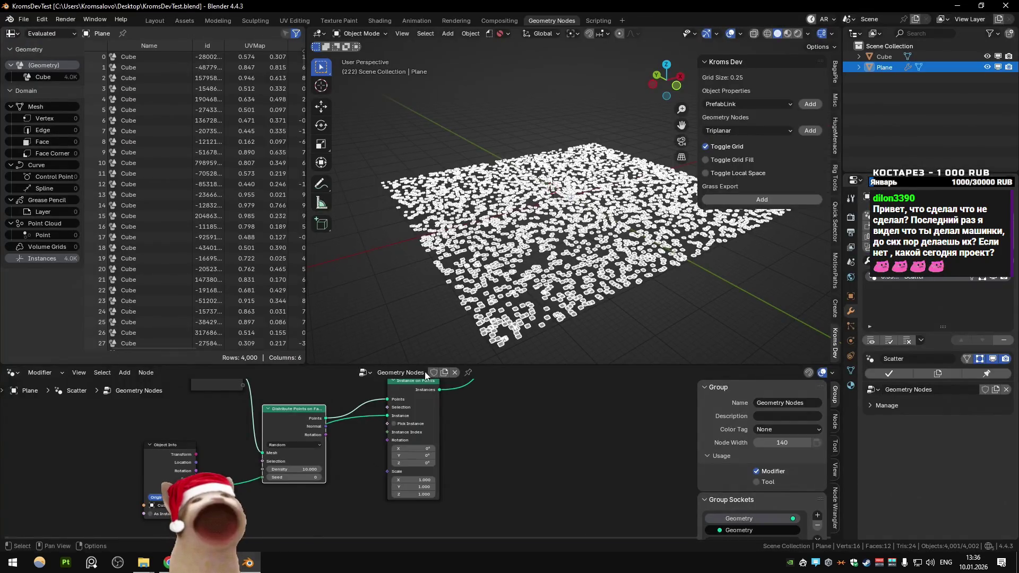
Step: Select the scattered Plane in Blender after checking the Grass assets folder
left_click(594, 206)
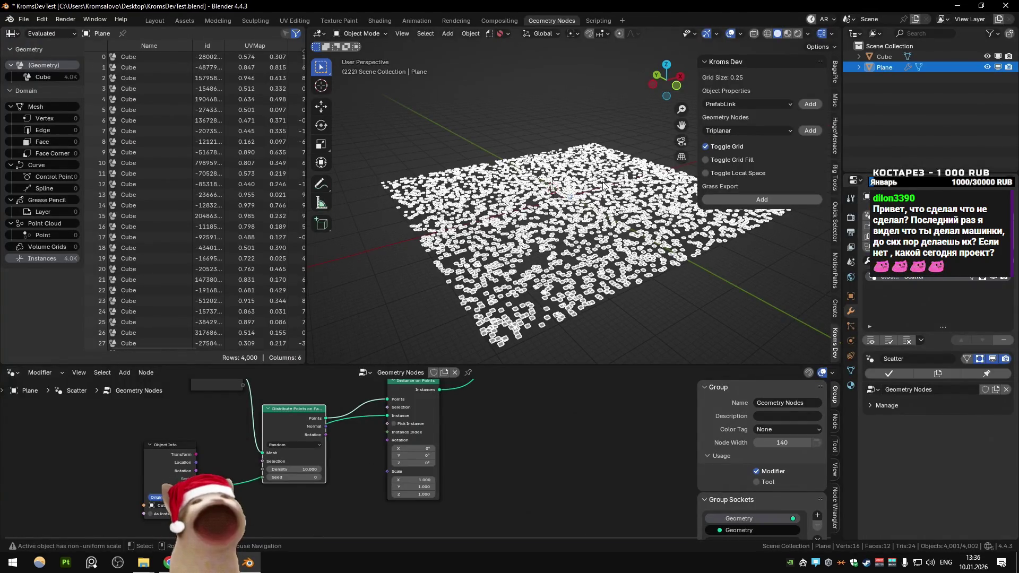
key("alt+a")
left_click(546, 169)
key("alt+a")
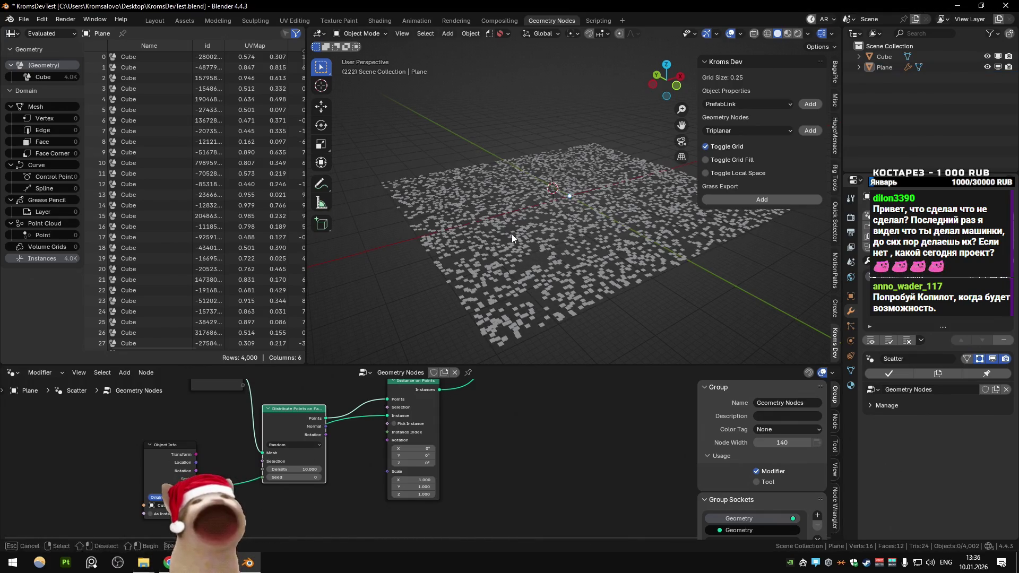
left_click(143, 563)
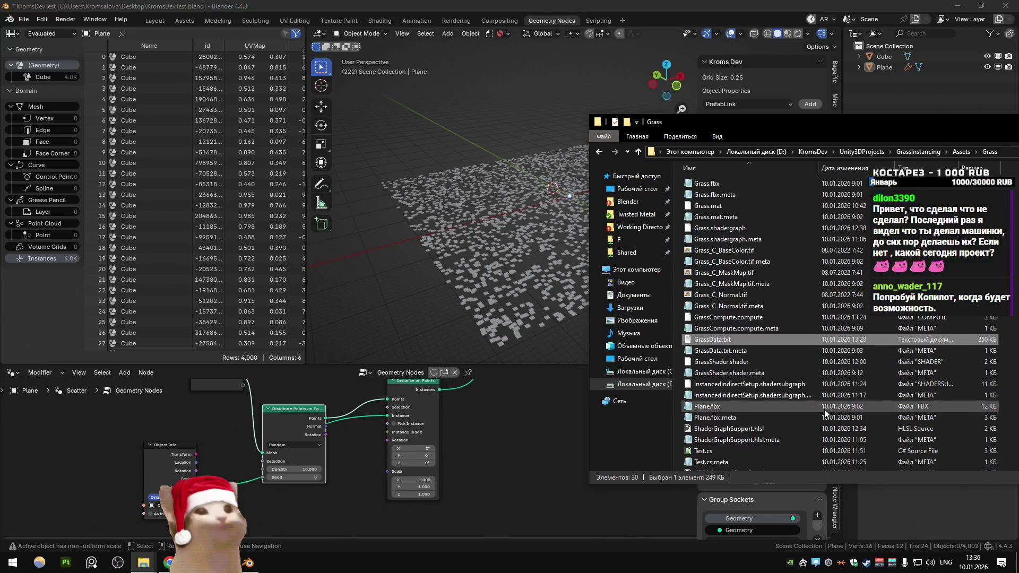
left_click(470, 260)
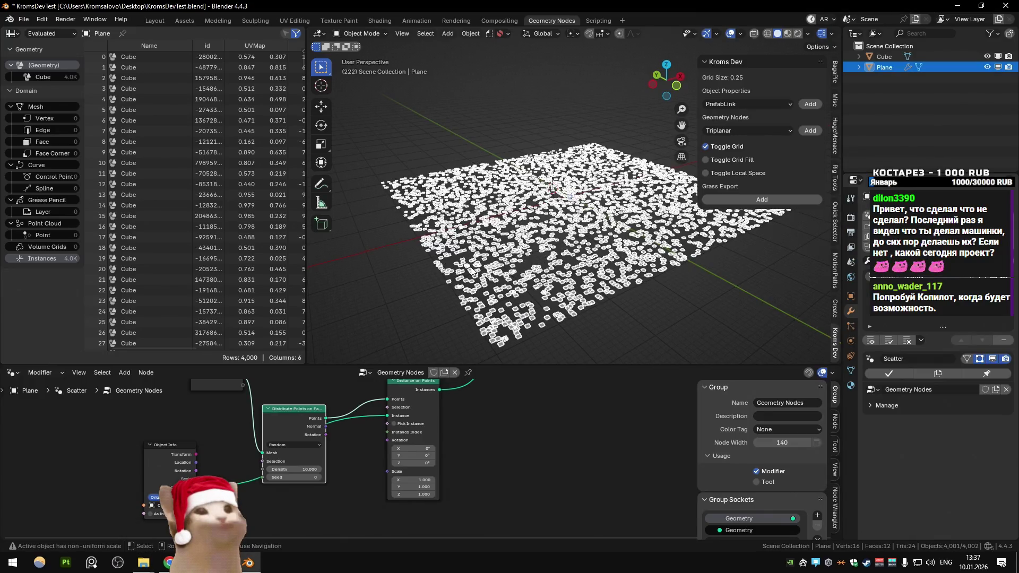
Step: Set Density to 50 and export the 20,000 instances to GrassData.txt
left_click(313, 469)
type("50")
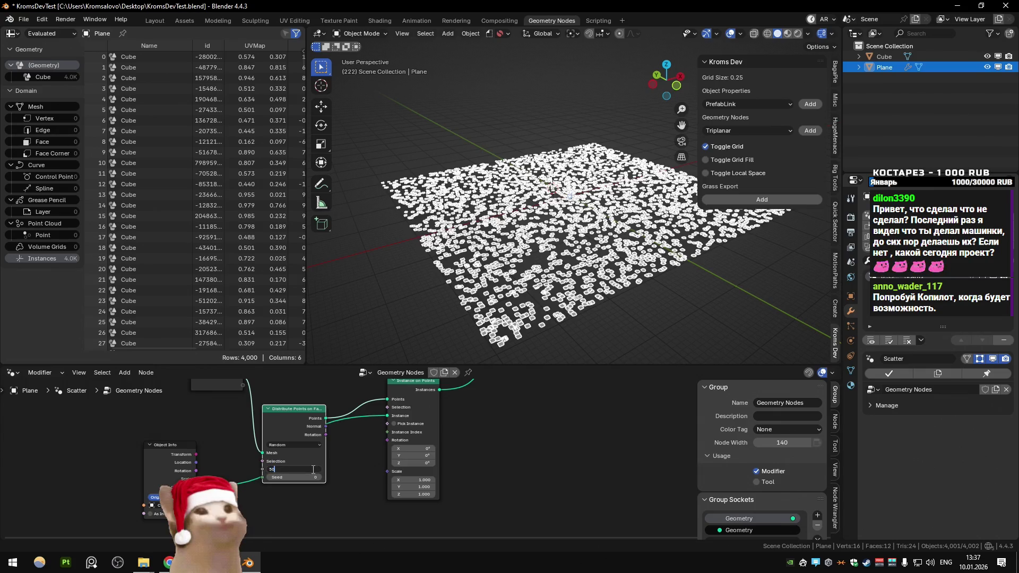
key("Return")
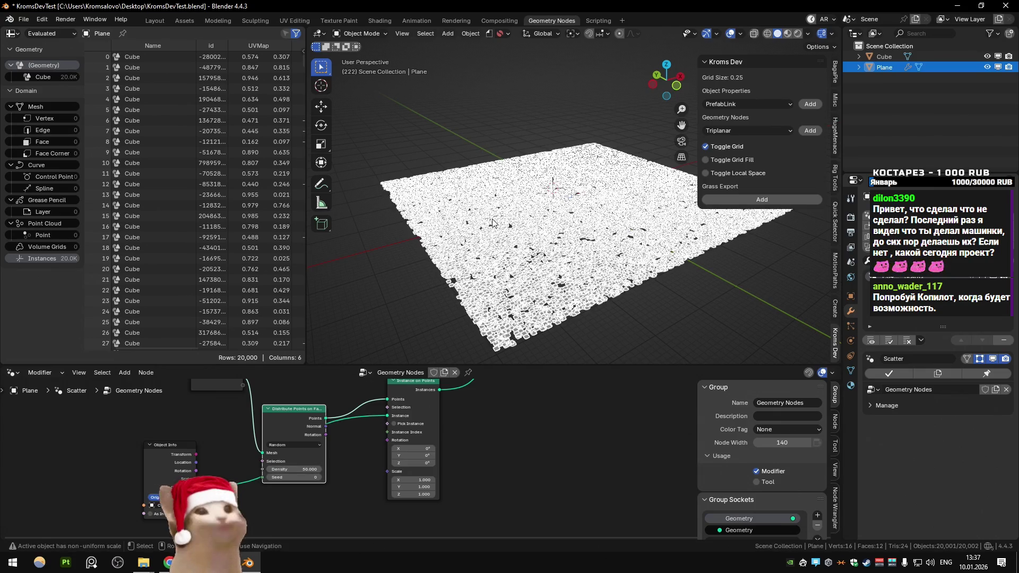
left_click(764, 199)
double_click(420, 324)
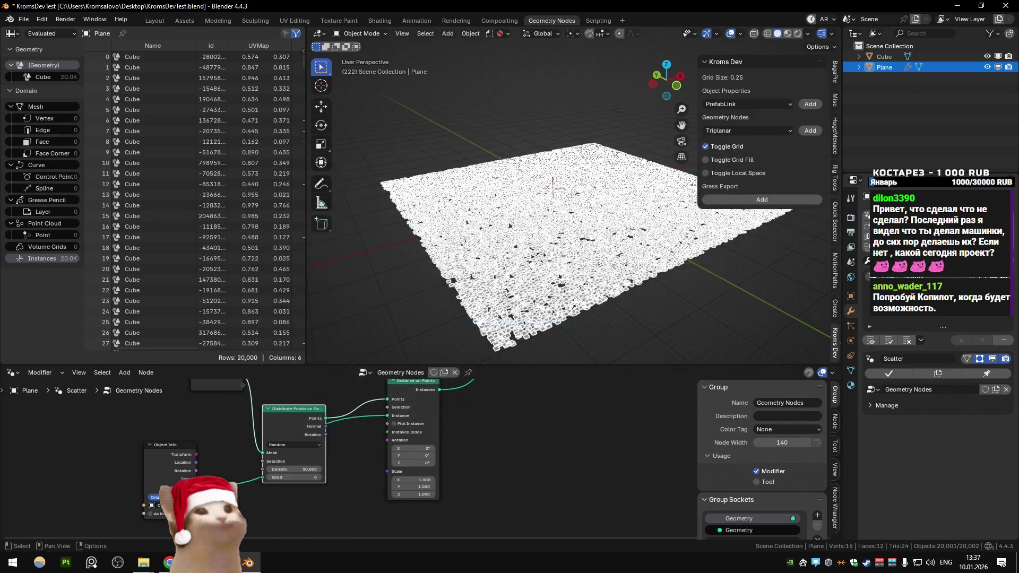
mouse_move(143, 561)
left_click(196, 510)
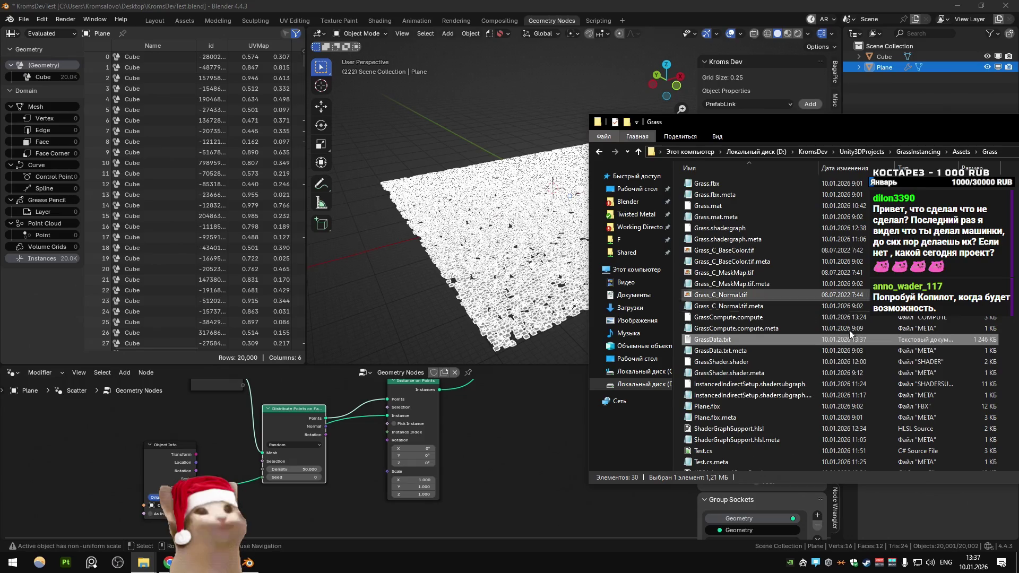
left_click(459, 220)
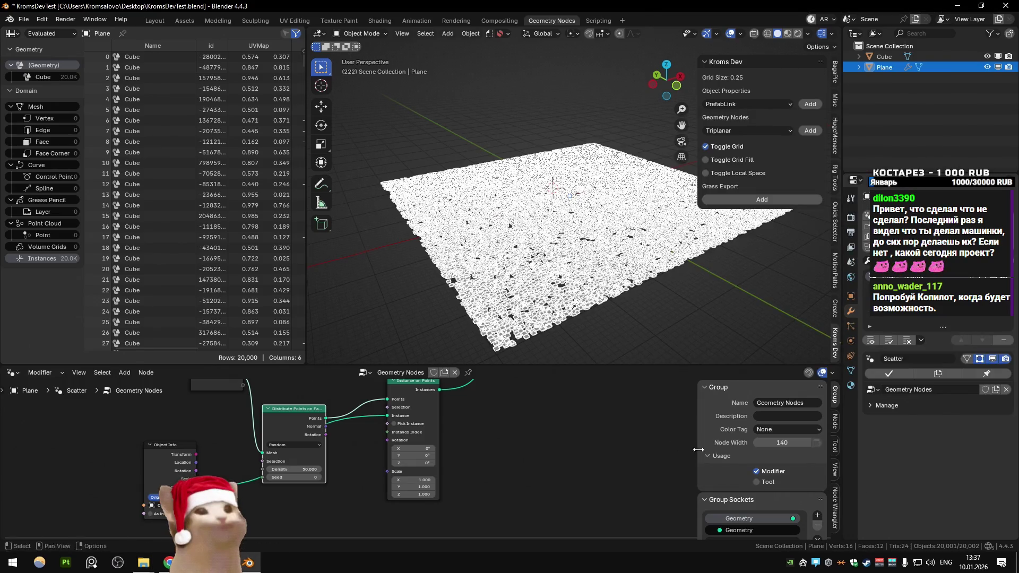
Step: Revert Density to 10 and re-export the 4,000 instances over GrassData.txt
key("ctrl+z")
key("q")
left_click(762, 199)
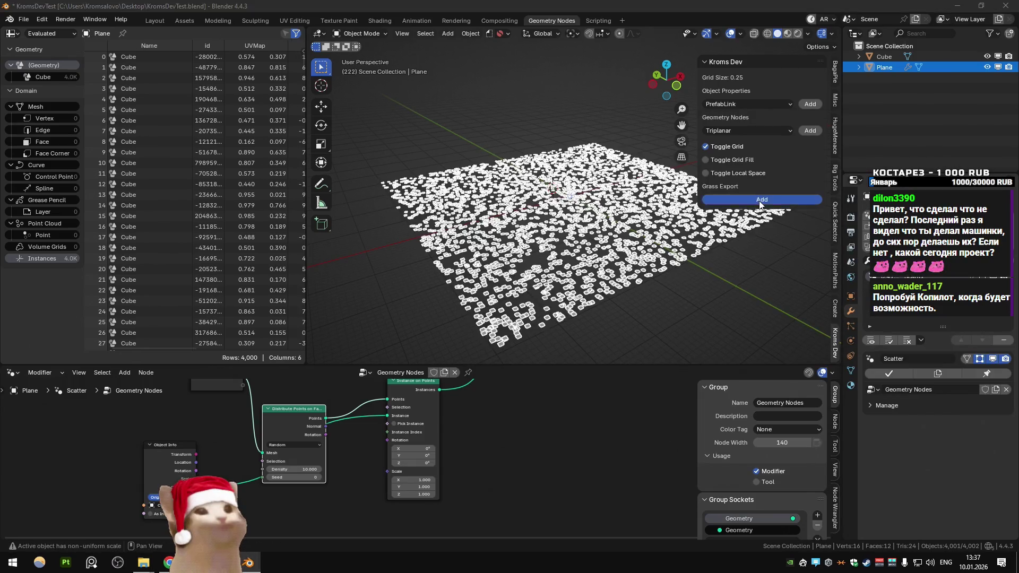
double_click(425, 325)
left_click(169, 563)
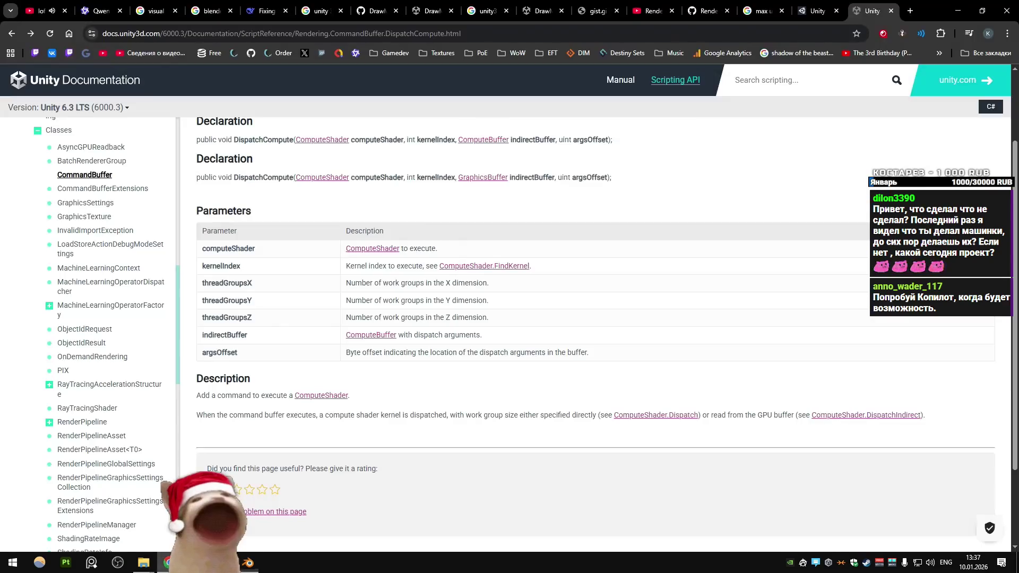
Step: Close the VisibleInstanceCountID Find search in the grass renderer script
left_click(195, 562)
left_click(452, 293)
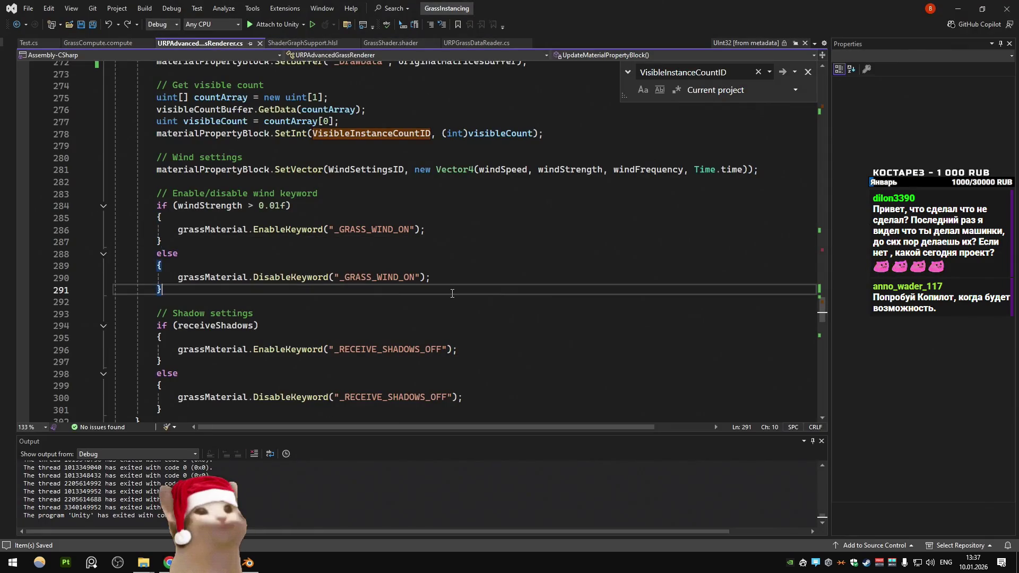
key("Up")
key("Up")
key("Up")
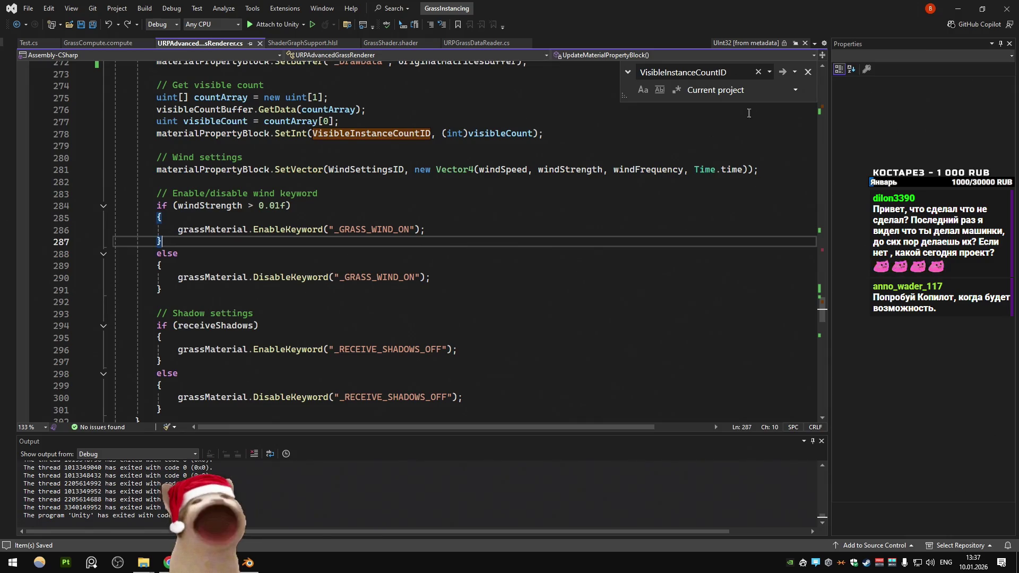
key("Escape")
key("Up")
key("Up")
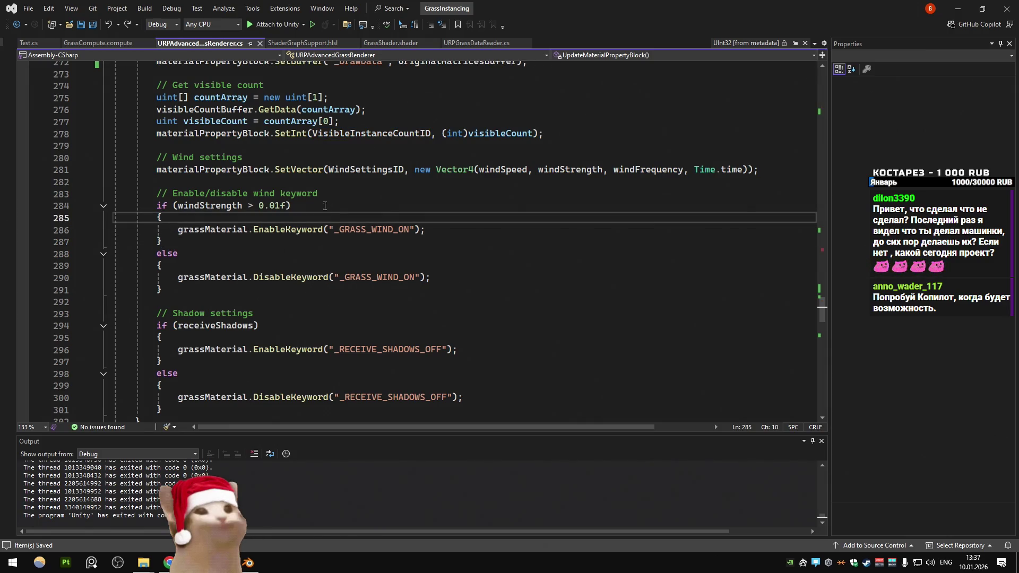
Step: Move from the Grass folder and docs to a new Qwen3-Max chat page
left_click(143, 562)
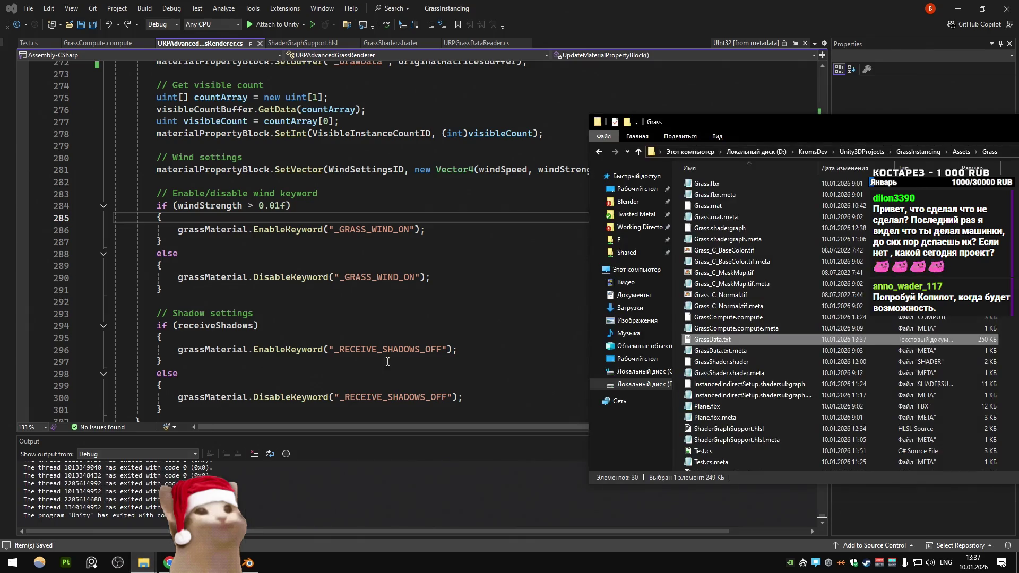
left_click(169, 562)
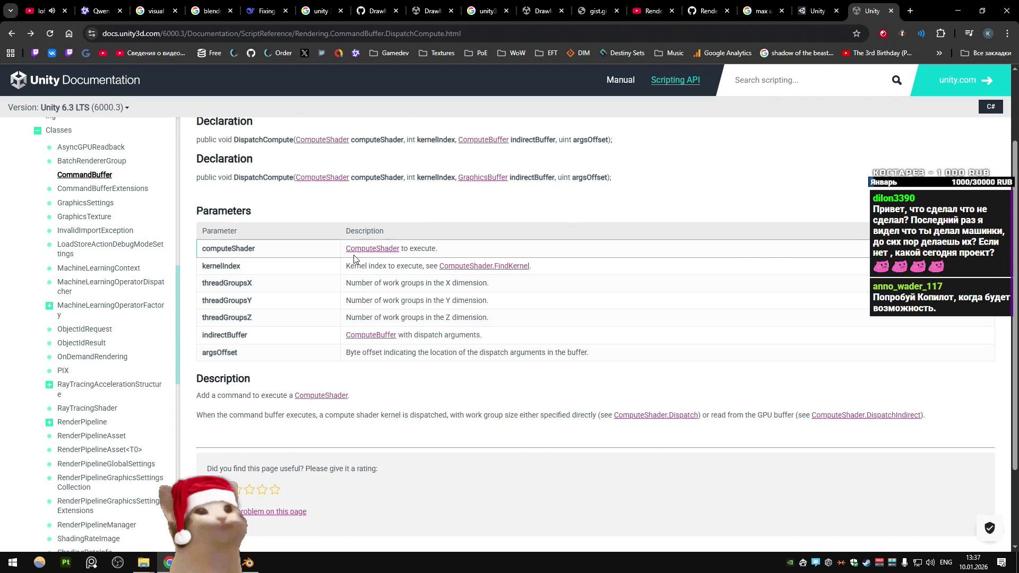
left_click(86, 5)
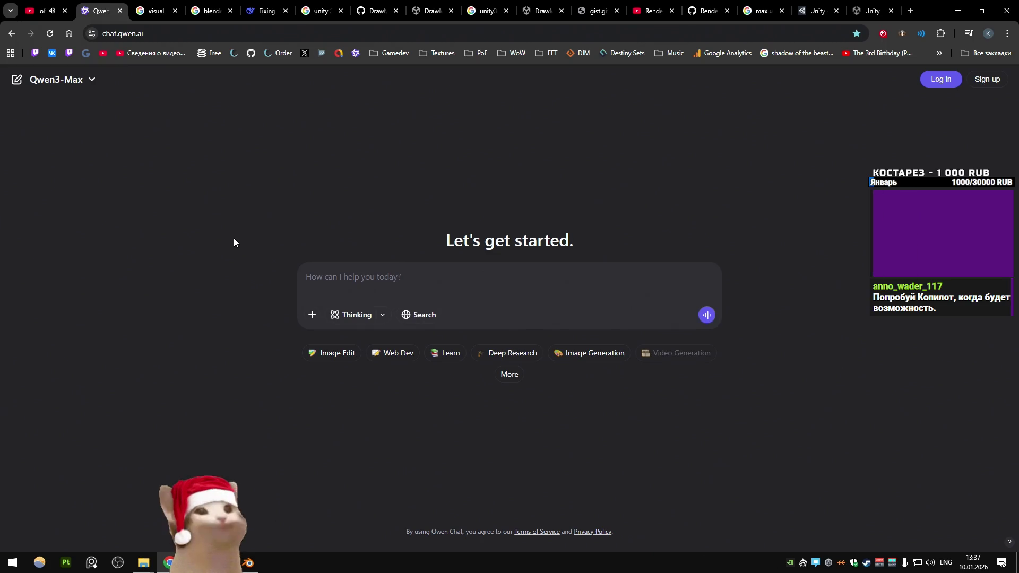
Step: Review DeepSeek's compute shader error fix and UpdateMaterialProperties code in the grass chat
key("ctrl+5")
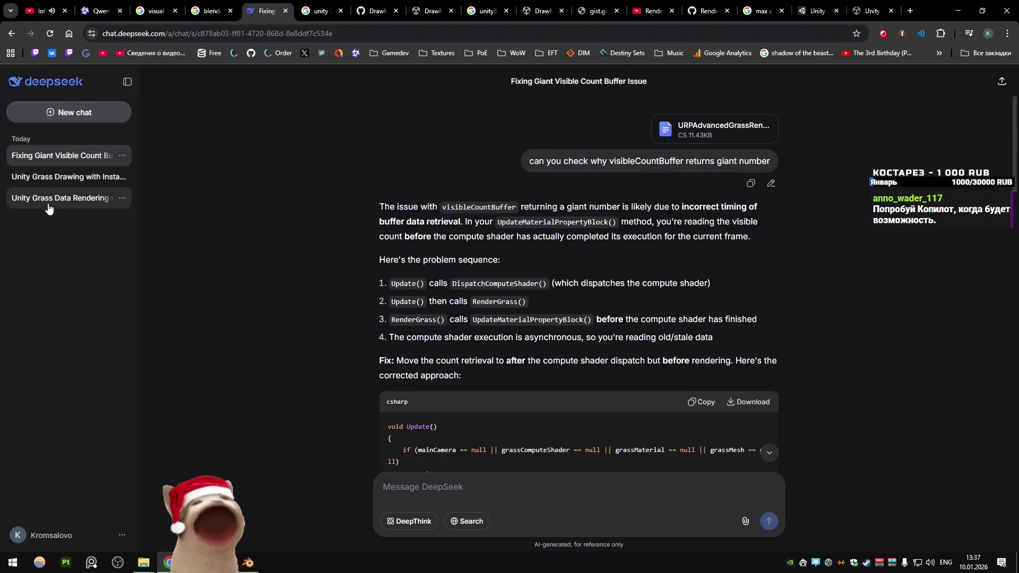
left_click(48, 198)
scroll(545, 307, "up", 15)
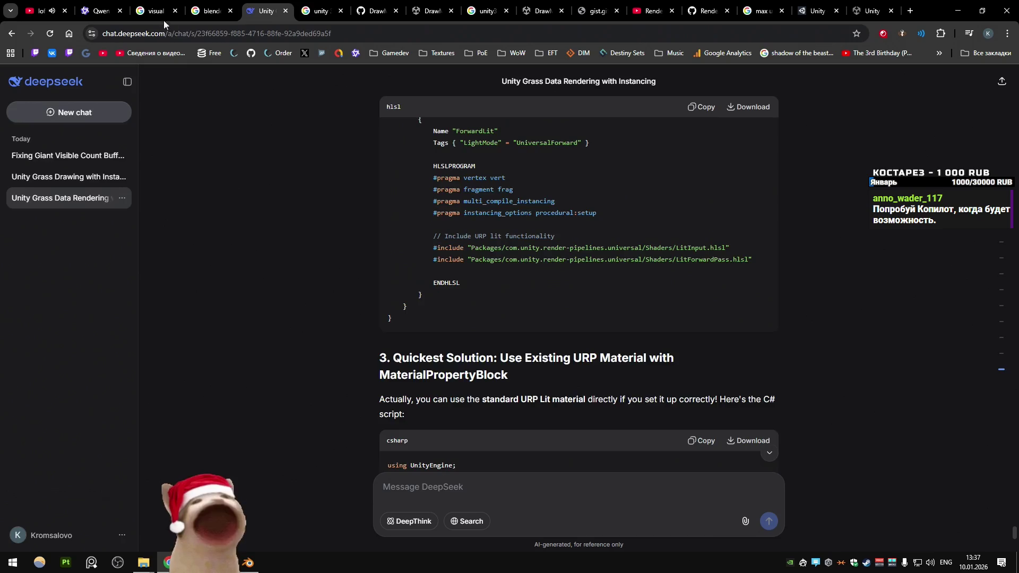
left_click(101, 11)
left_click(265, 11)
scroll(771, 267, "up", 10)
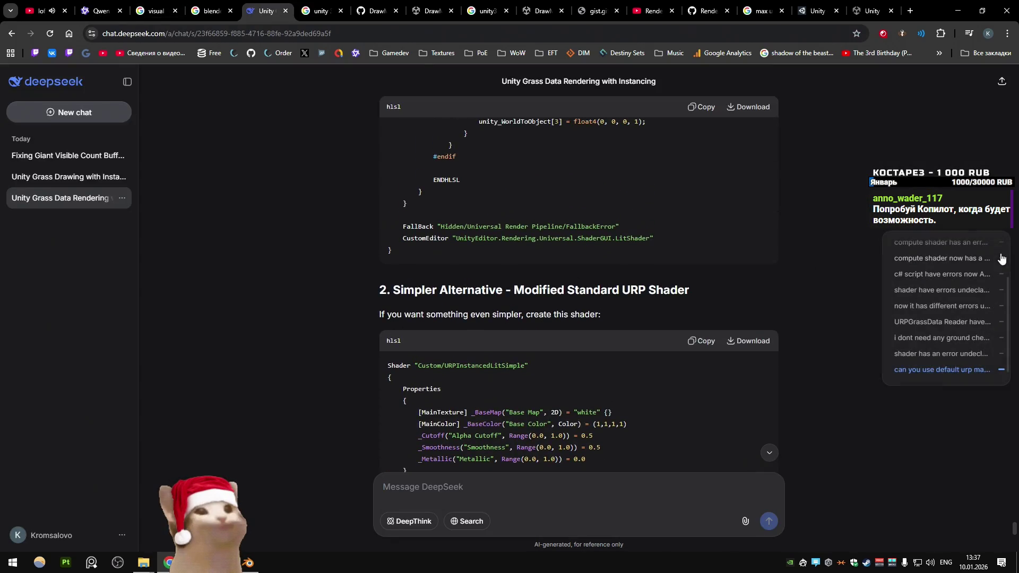
left_click(1000, 259)
scroll(536, 283, "down", 5)
scroll(537, 284, "down", 6)
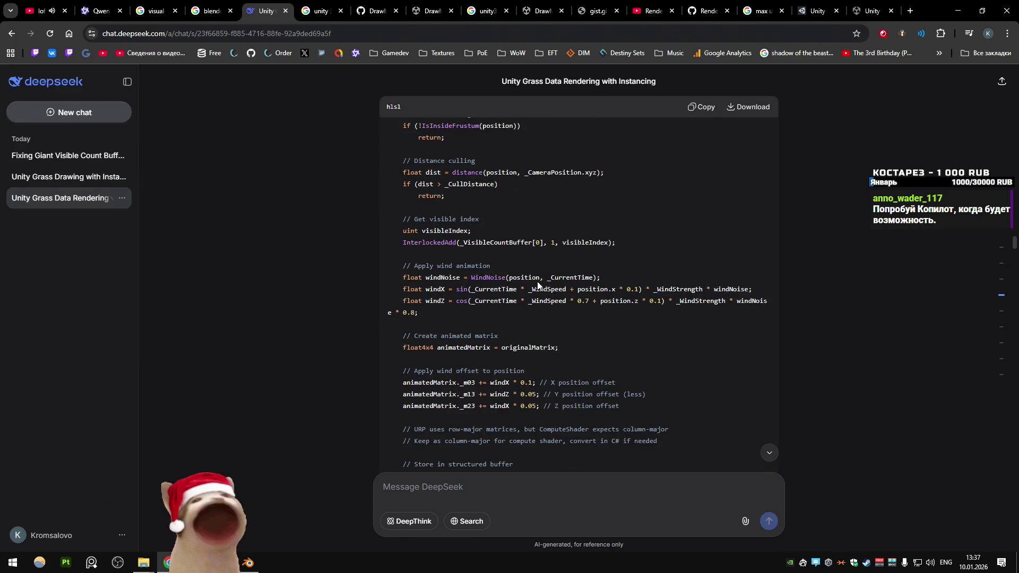
scroll(538, 285, "down", 15)
scroll(538, 284, "down", 7)
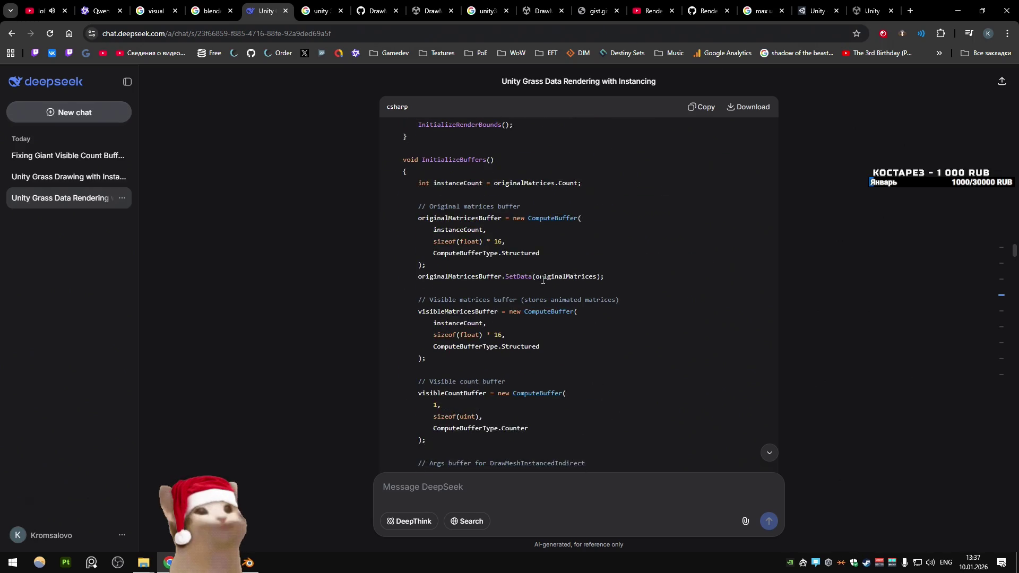
scroll(541, 280, "down", 14)
scroll(541, 279, "down", 12)
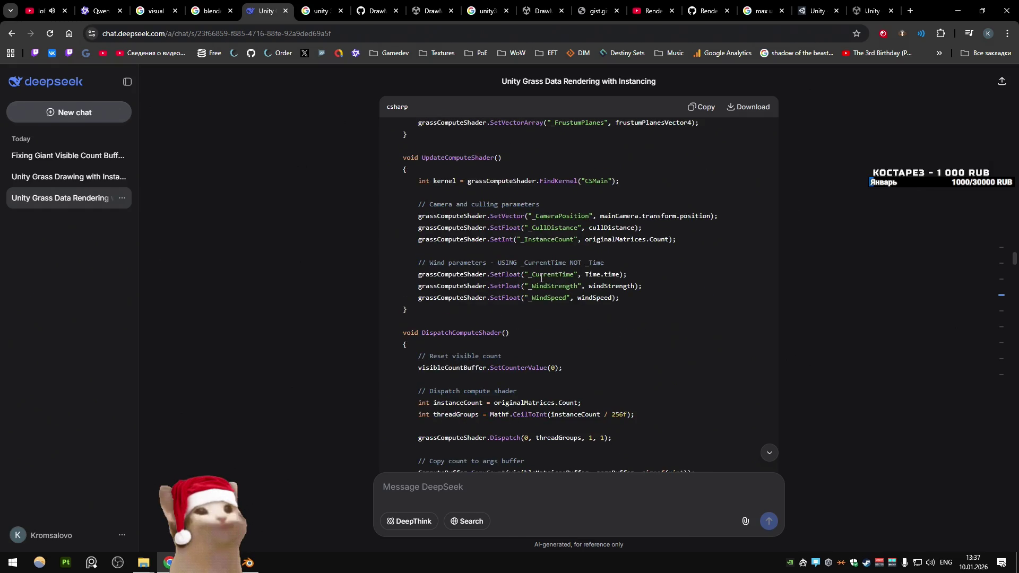
scroll(541, 279, "down", 4)
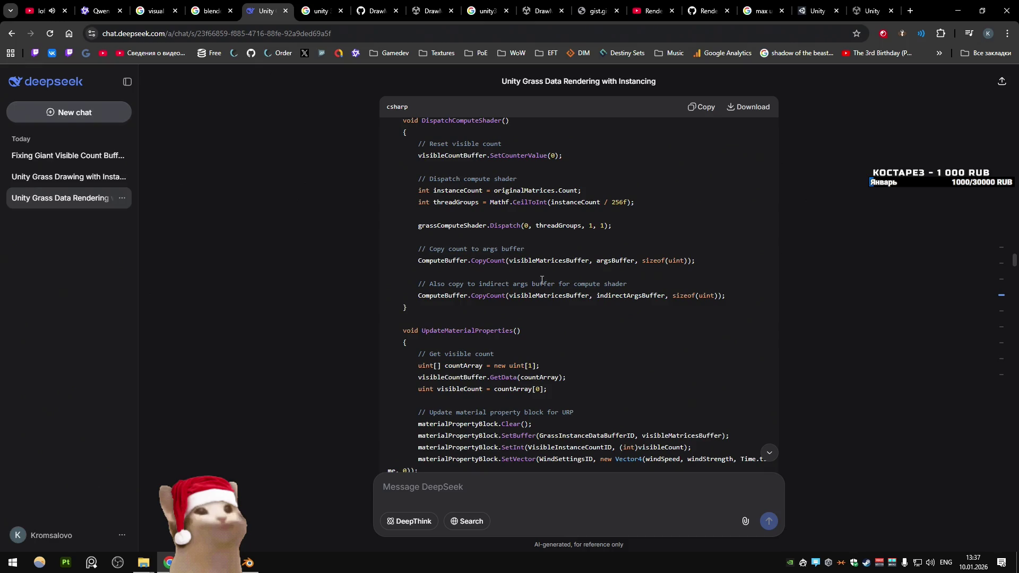
Step: Save KromsDevTest.blend, close Blender, and return to URPAdvancedGrassRenderer.cs
left_click(248, 562)
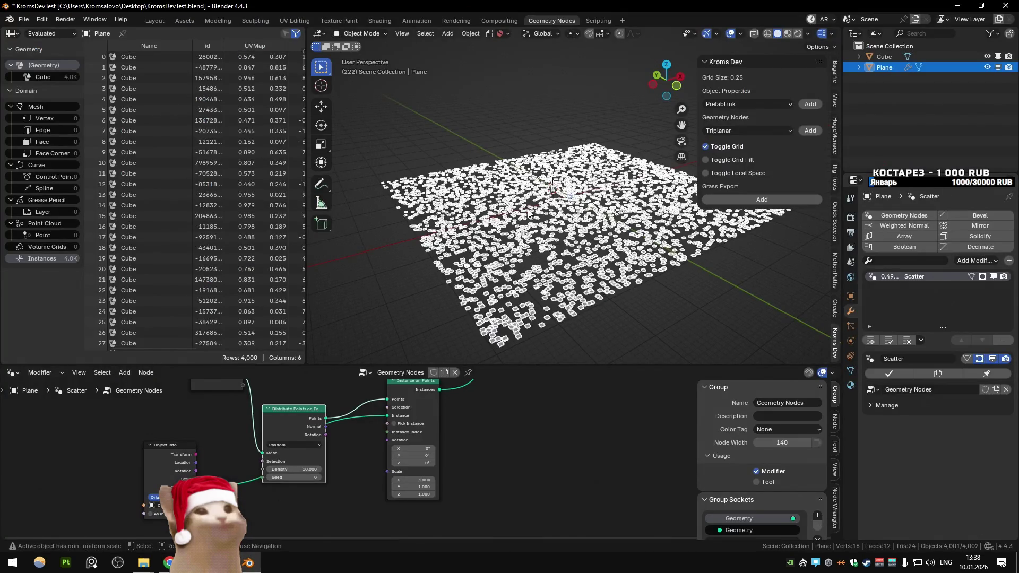
key("ctrl+s")
left_click(1006, 5)
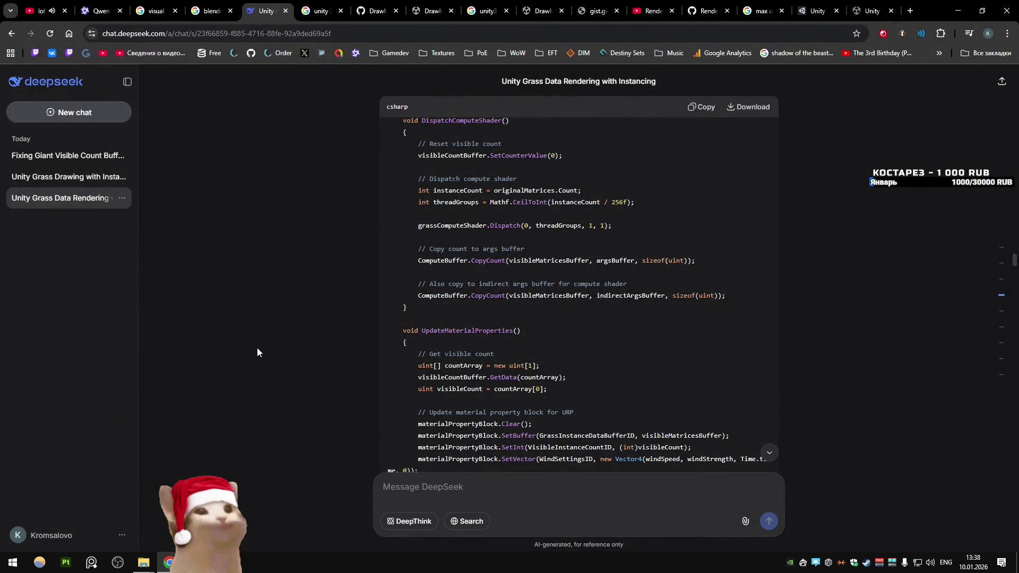
key("alt+Tab")
key("alt+Tab")
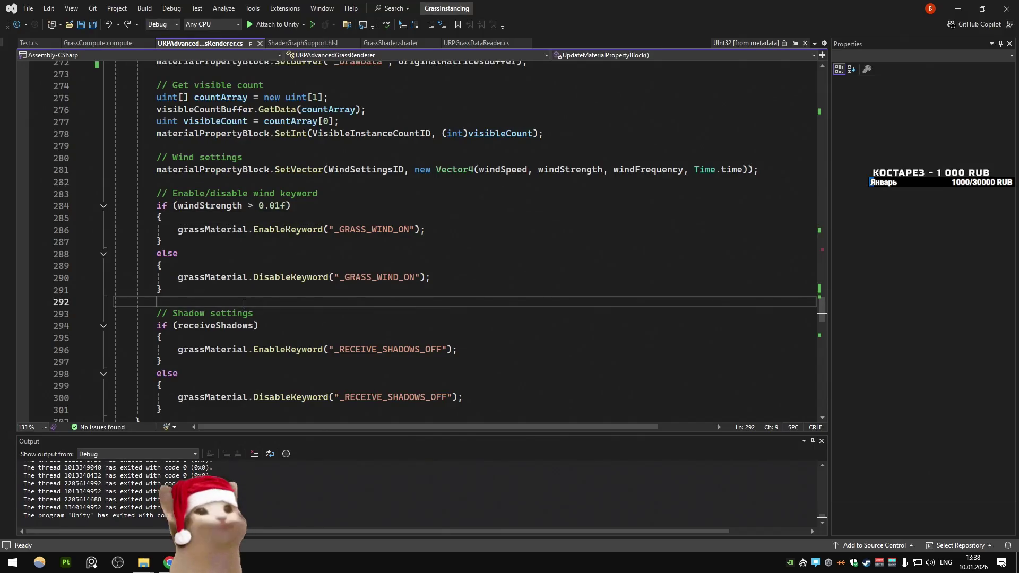
Step: Remove the // from both compute shader calls in Update(), save, and go to Unity
scroll(239, 266, "up", 20)
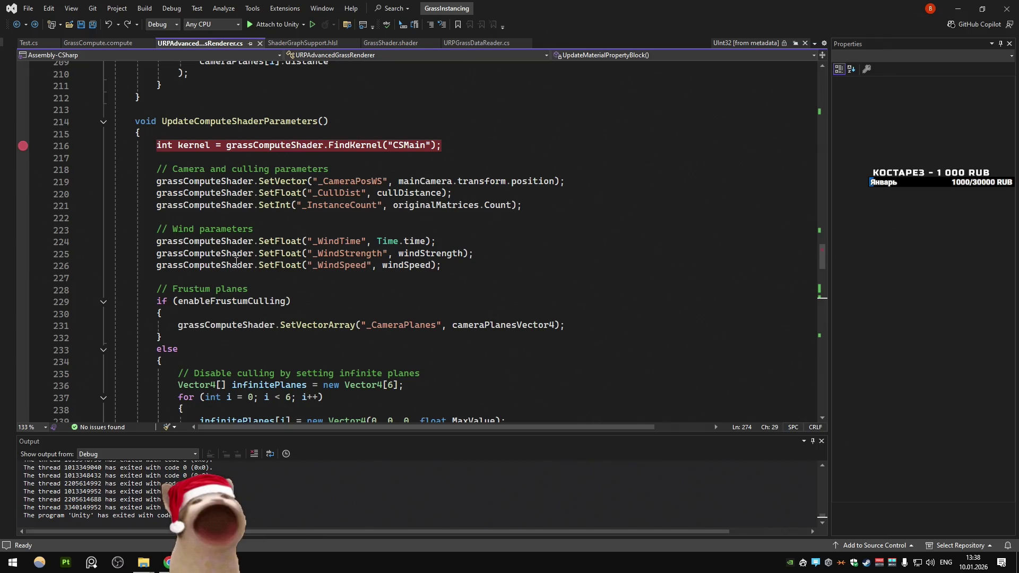
scroll(236, 262, "up", 18)
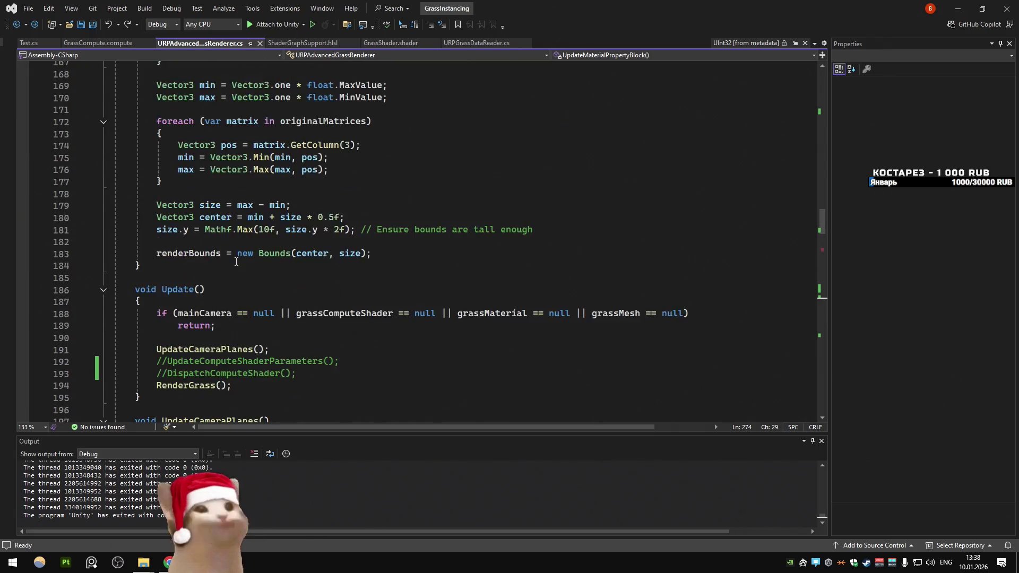
scroll(236, 262, "down", 6)
left_click(158, 289)
key("Delete")
key("Delete")
key("Down")
key("Delete")
key("Delete")
key("ctrl+s")
scroll(234, 272, "down", 3)
key("alt+Tab")
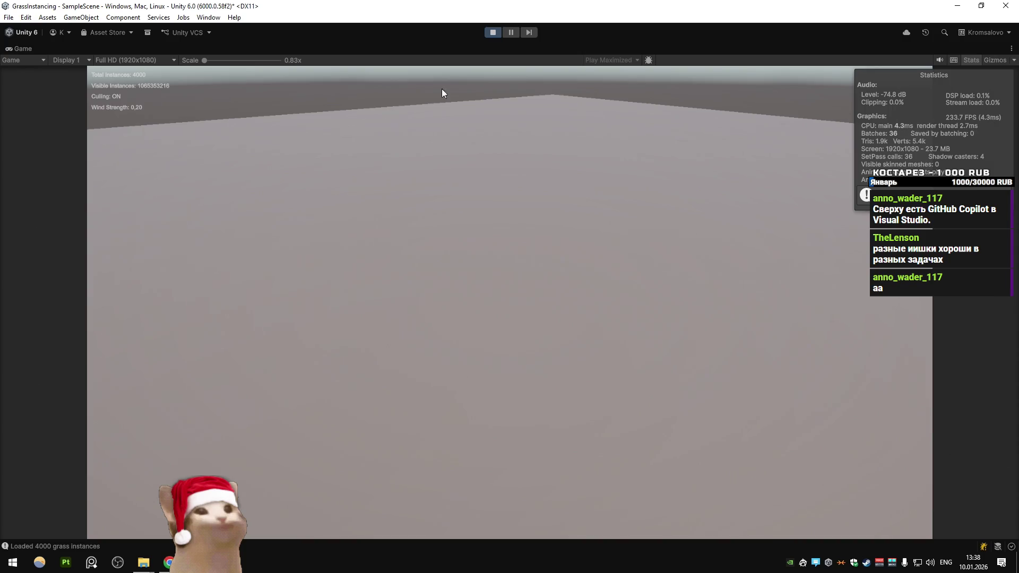
left_click(489, 35)
key("alt+Tab")
left_click(235, 306)
scroll(235, 306, "up", 1)
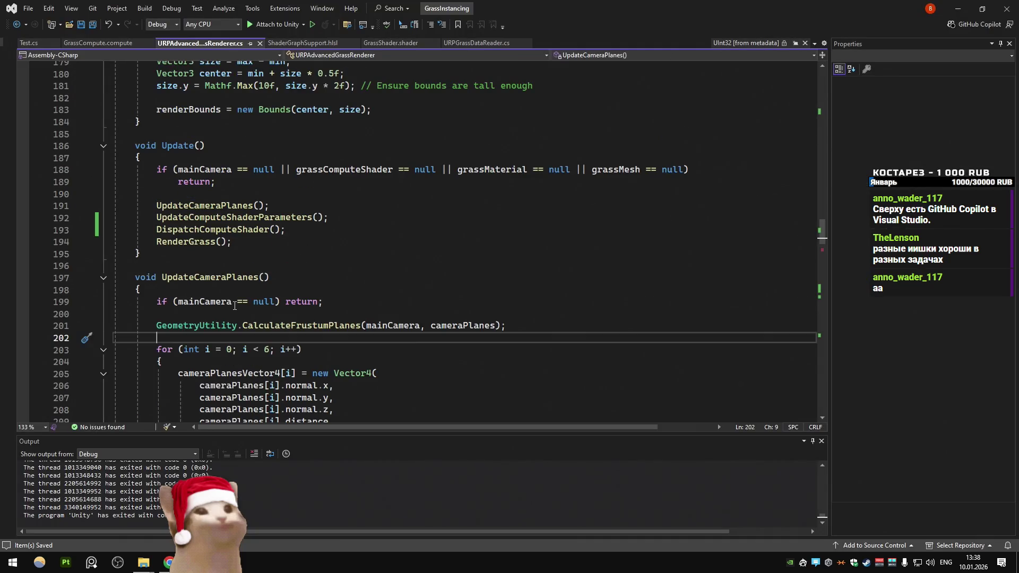
Step: Comment out visibleCountBuffer.SetCounterValue(0) in DispatchComputeShader() with //
left_click(252, 229, "ctrl")
scroll(321, 298, "down", 3)
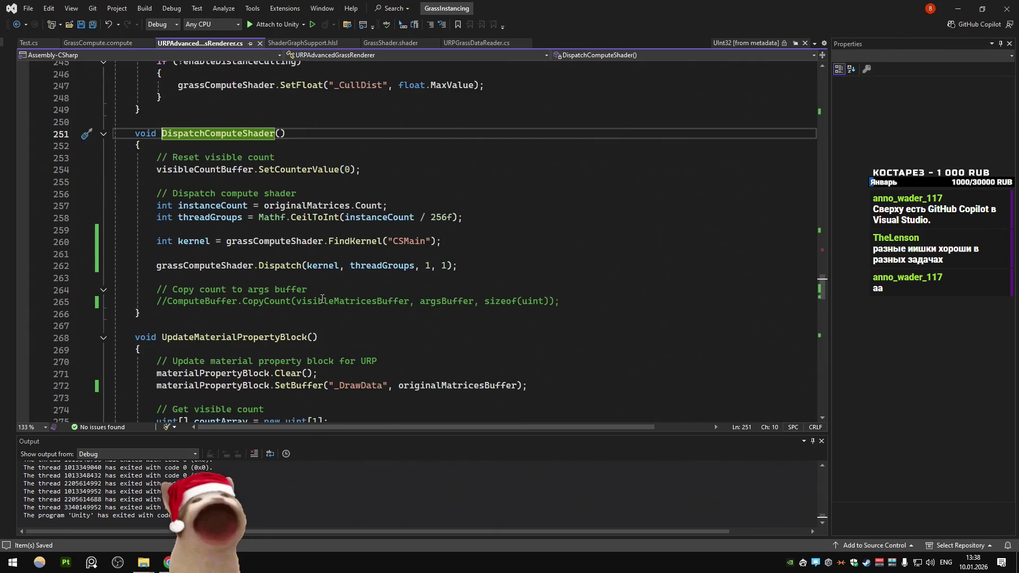
left_click(210, 184)
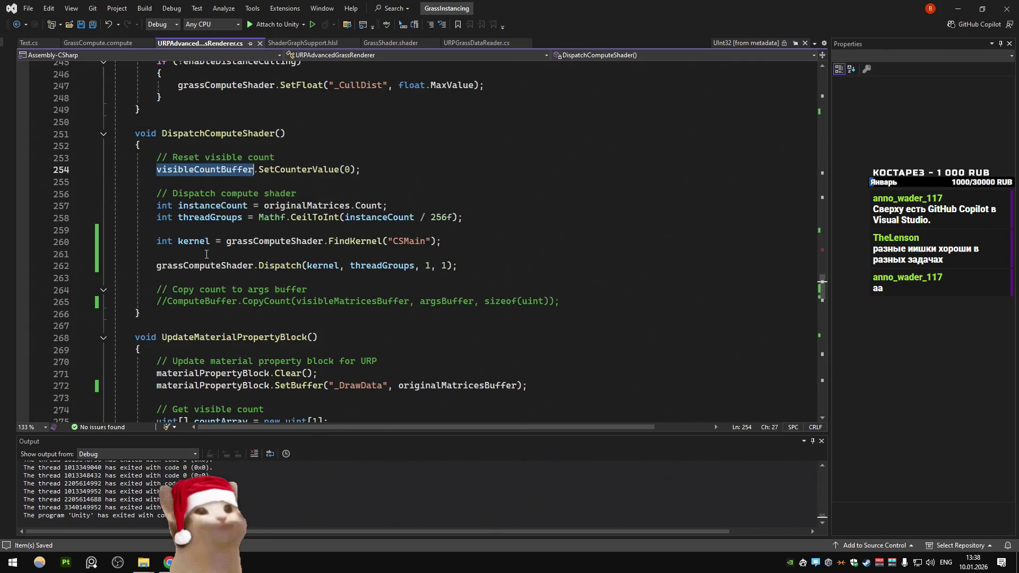
key("Up")
type("//")
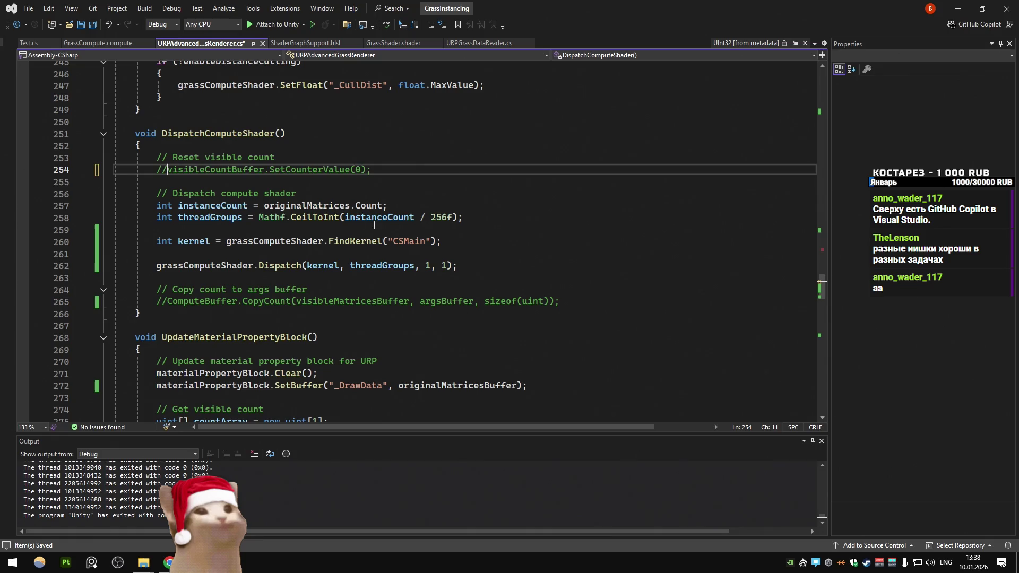
key("alt+Tab")
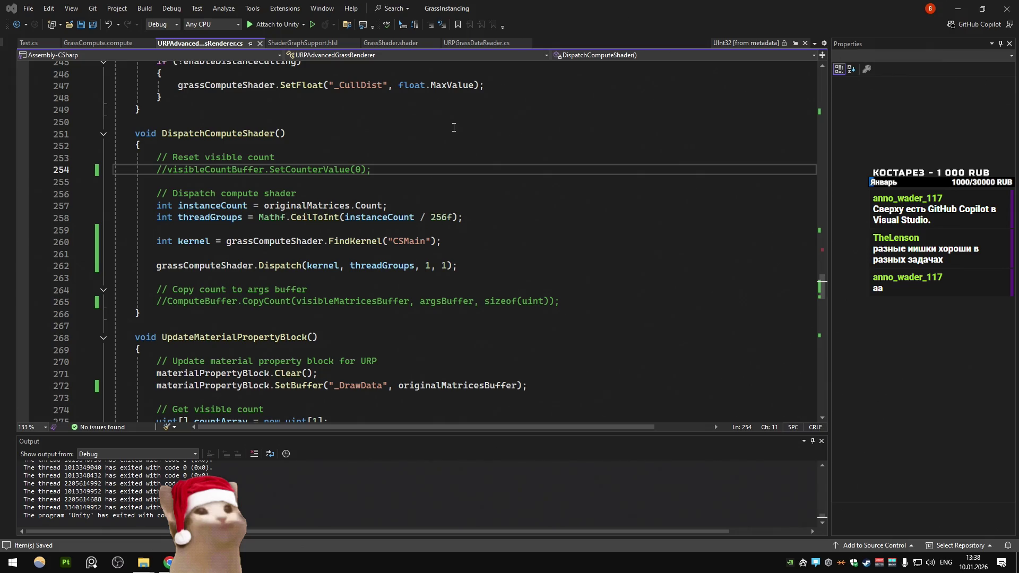
Step: Play-test the change in Unity, then restore the SetCounterValue(0) reset line
key("alt+Tab")
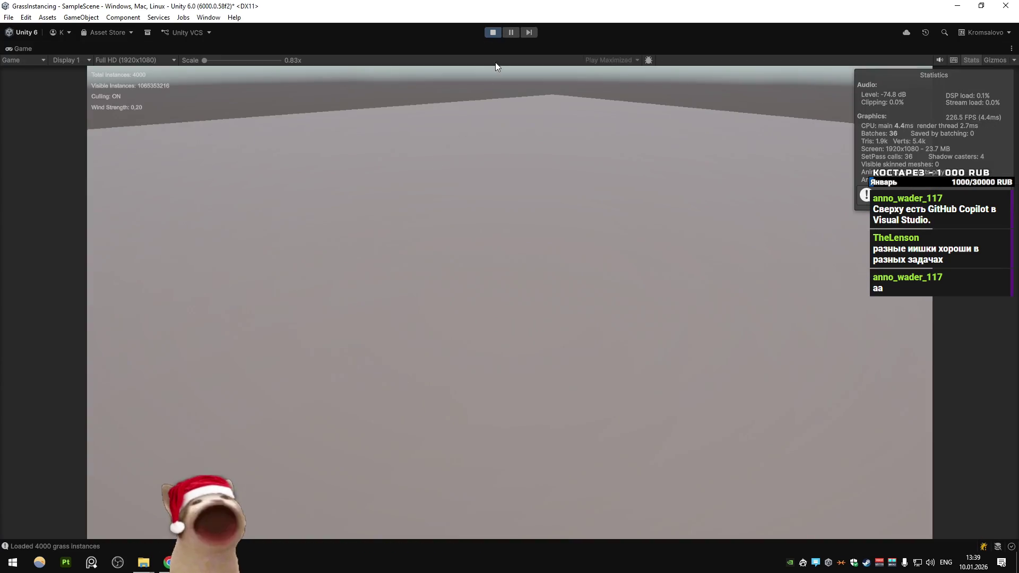
left_click(493, 33)
left_click(168, 561)
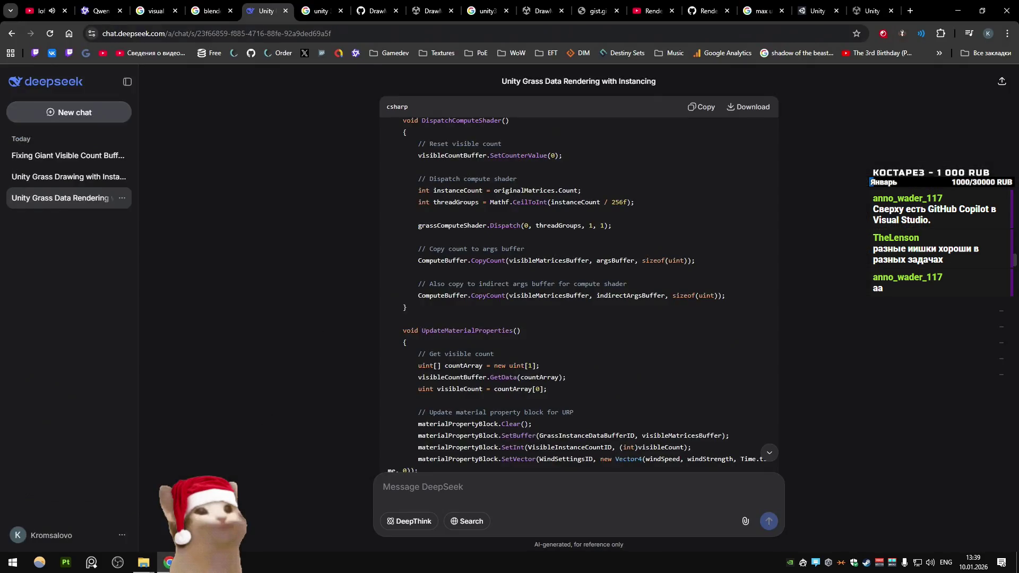
key("alt+Tab")
left_click(207, 169)
left_click(319, 265)
left_click(292, 217)
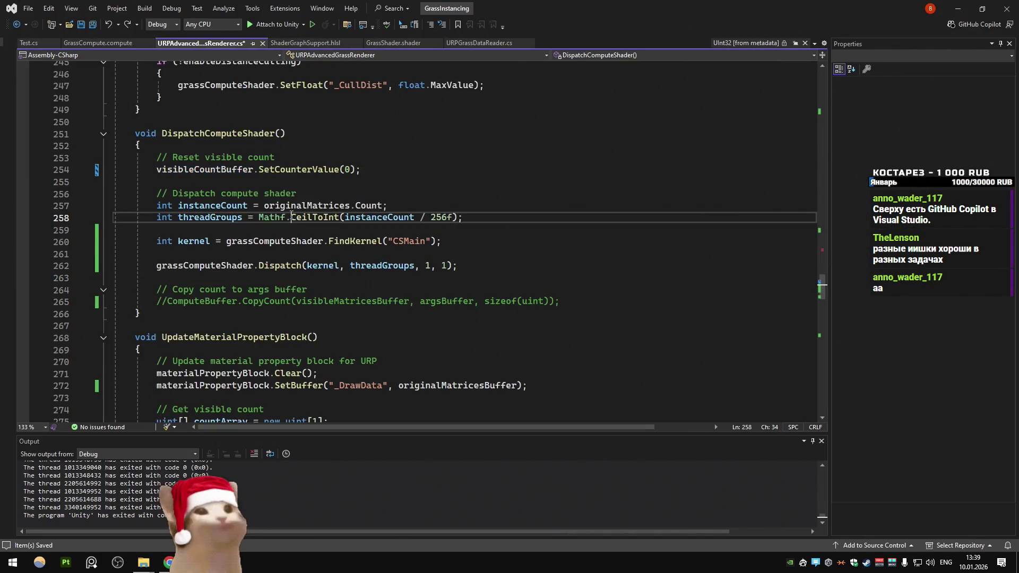
Step: Uncomment the CopyCount into the args buffer in DispatchComputeShader()
double_click(366, 217)
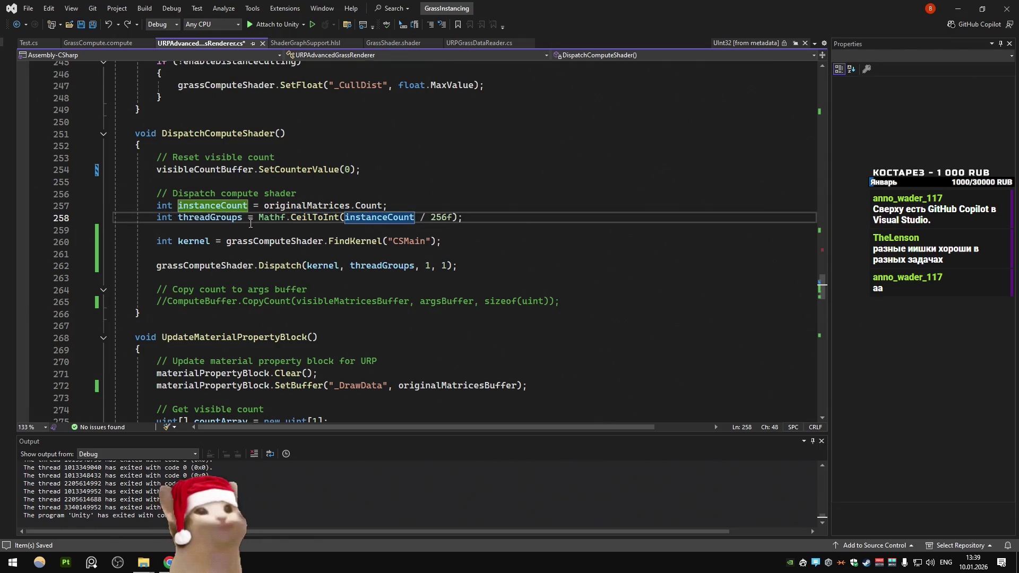
left_click(244, 217)
left_click(255, 193)
left_click(329, 241)
left_click(281, 300)
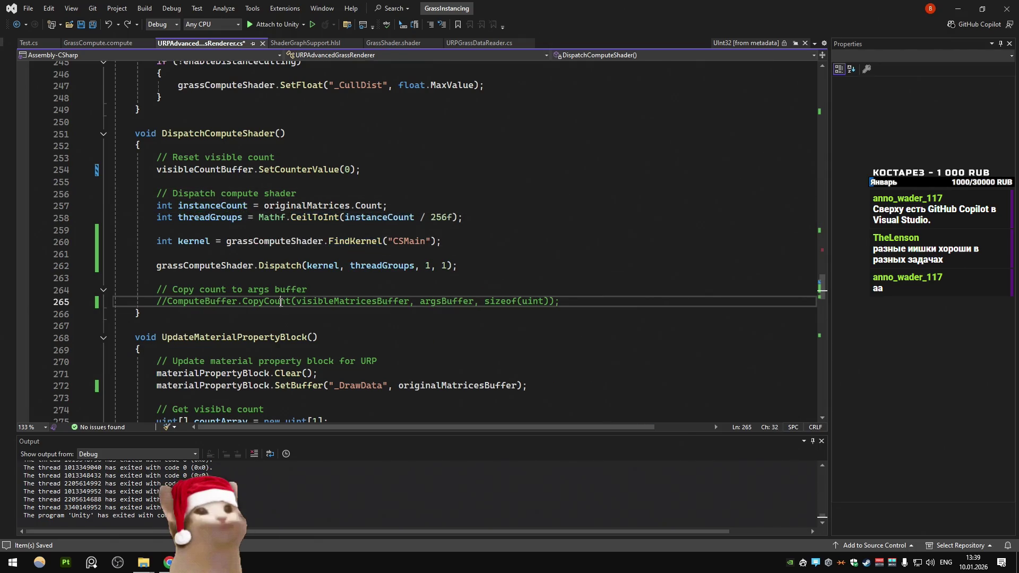
scroll(276, 264, "down", 2)
key("Home")
key("Delete")
Step: Inspect grassComputeShader and visibleMatricesBuffer references around the CopyCount call
left_click(258, 183)
left_click(253, 193)
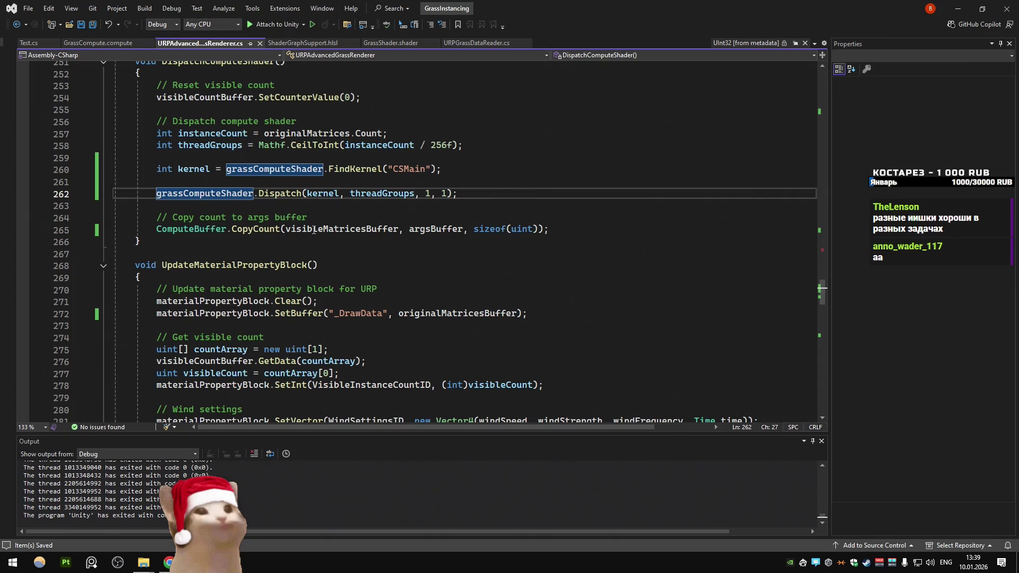
double_click(331, 229)
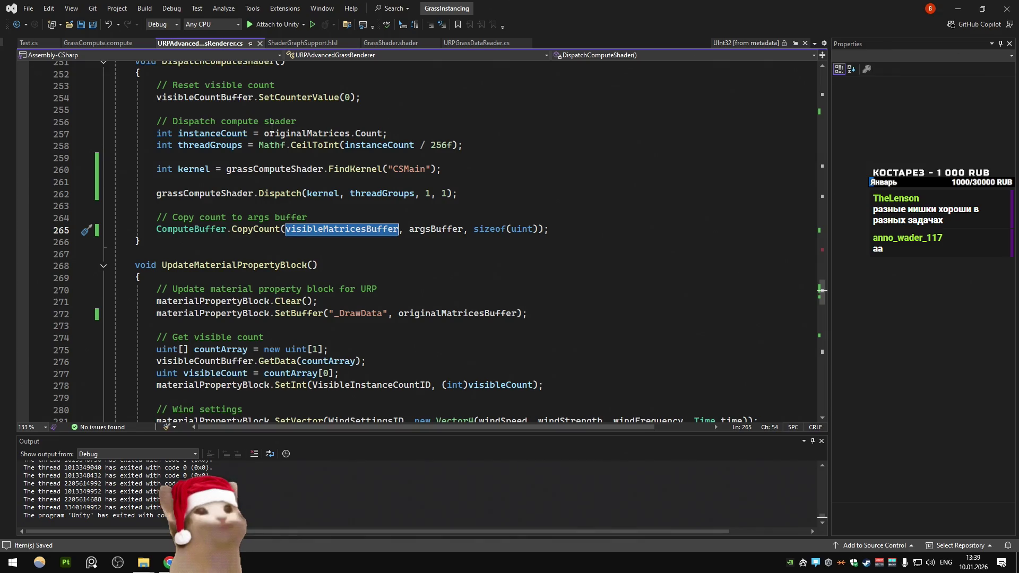
scroll(283, 114, "down", 3)
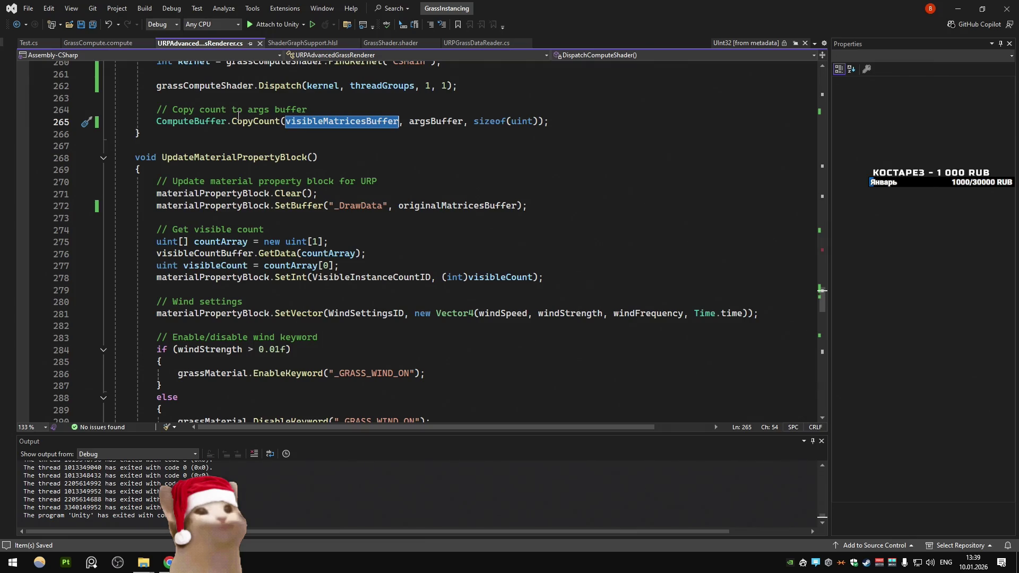
scroll(238, 116, "up", 6)
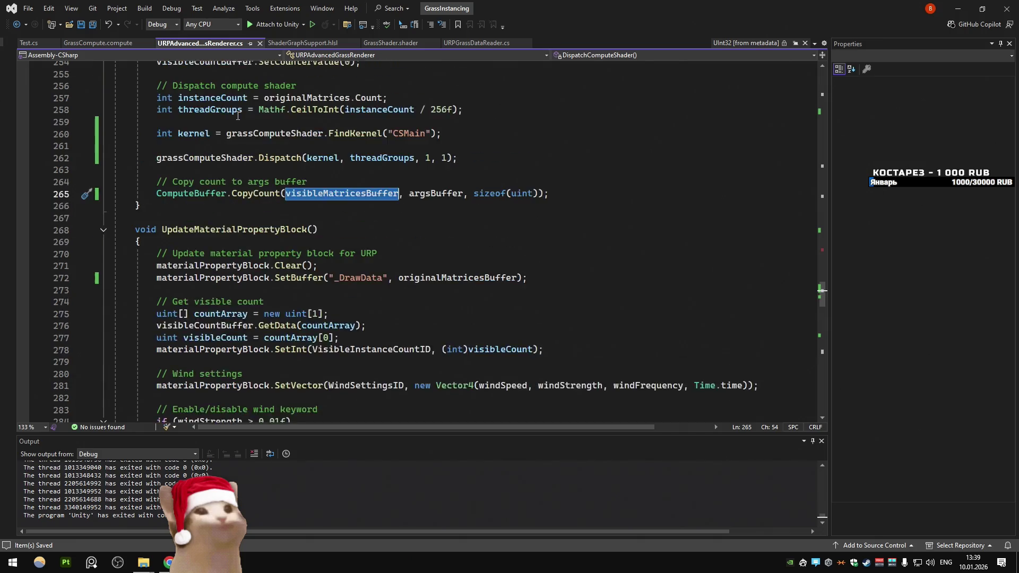
left_click(317, 204)
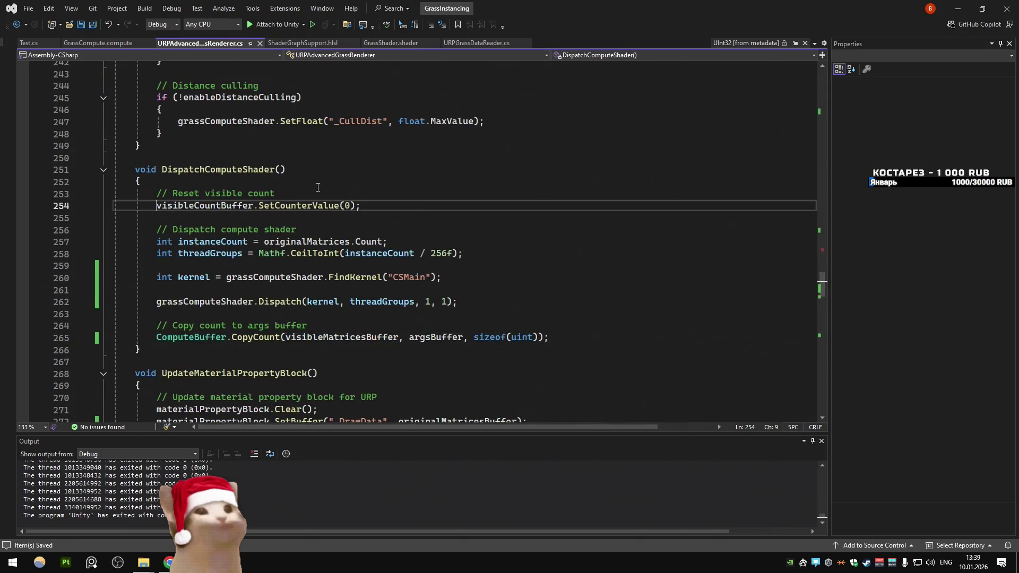
Step: Comment out the UpdateComputeShaderParameters call on line 192 of Update() and recompile in Unity
key("ctrl+minus")
key("Home")
key("Up")
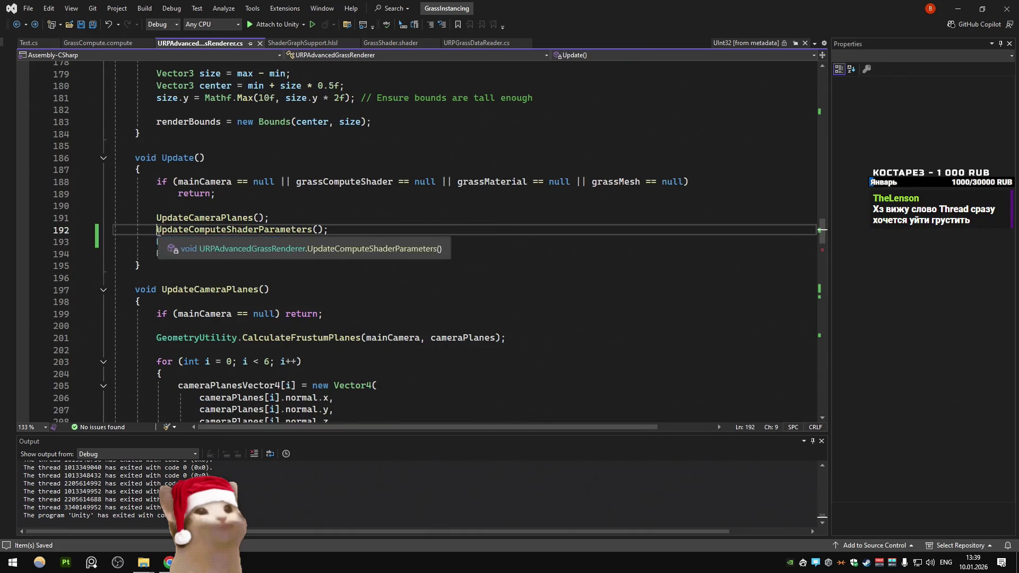
key("ctrl+k")
key("ctrl+c")
key("alt+Tab")
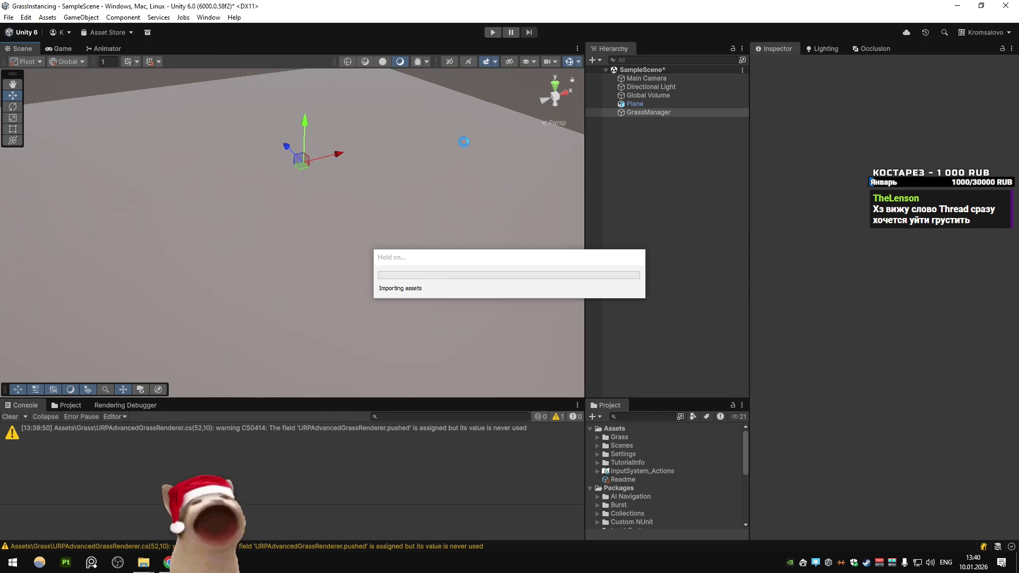
Step: Play-test the scene again and stop it when no grass appears
key("ctrl+p")
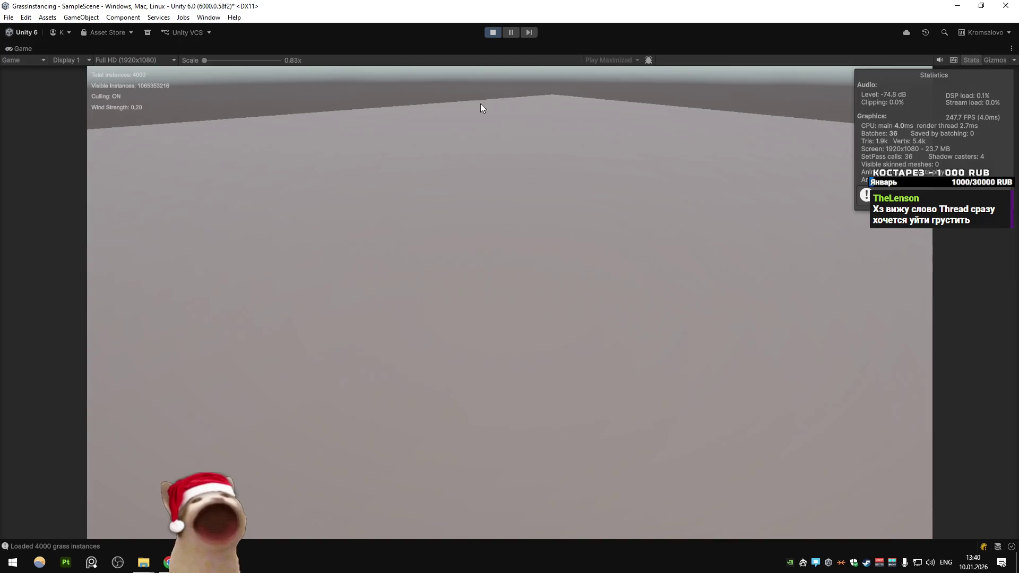
left_click(492, 33)
key("alt+Tab")
Step: Uncomment UpdateComputeShaderParameters in Update() and jump to DispatchComputeShader()
left_click(356, 294)
left_click(340, 229)
key("ctrl+k")
key("ctrl+u")
left_click(223, 241, "ctrl")
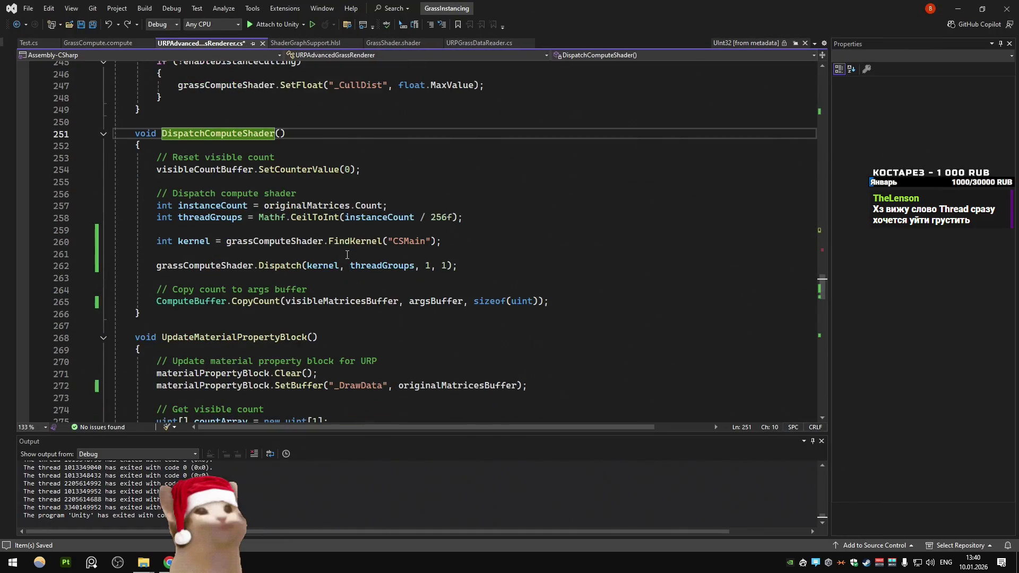
Step: Inspect the SetCounterValue reset line and originalMatrices references, then return to Update()
double_click(297, 170)
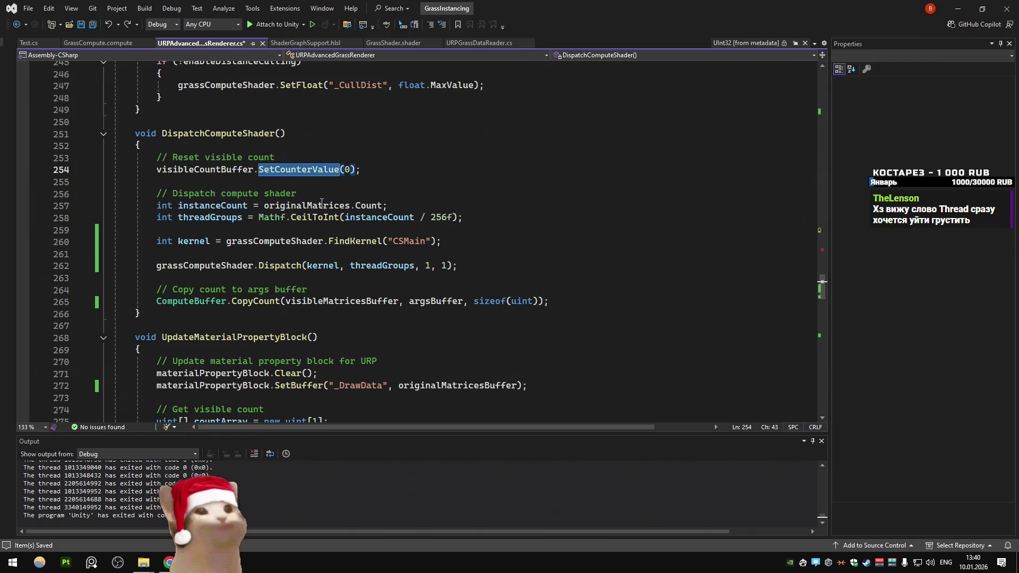
double_click(321, 205)
left_click(421, 178)
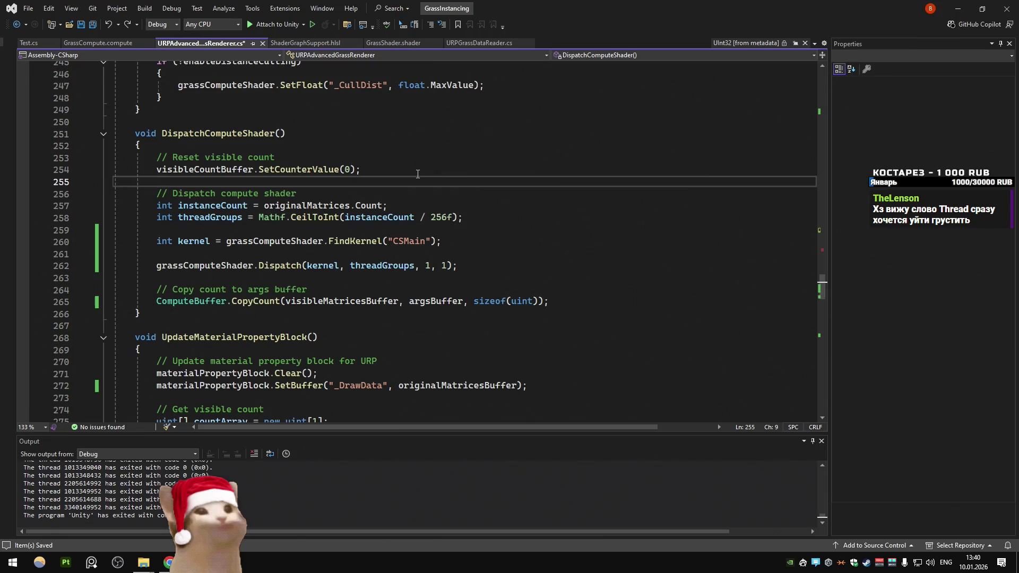
scroll(417, 173, "down", 4)
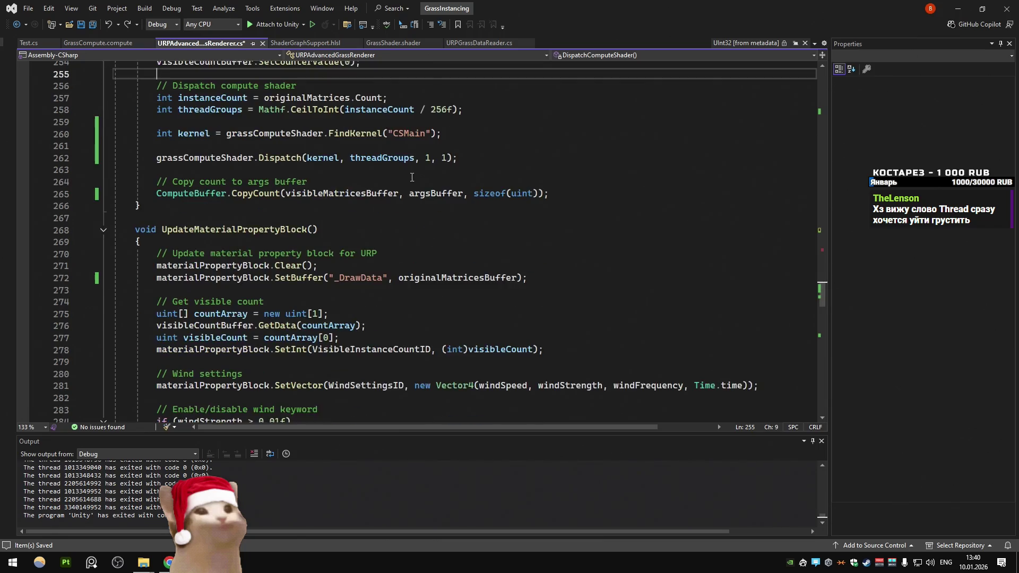
key("ctrl+minus")
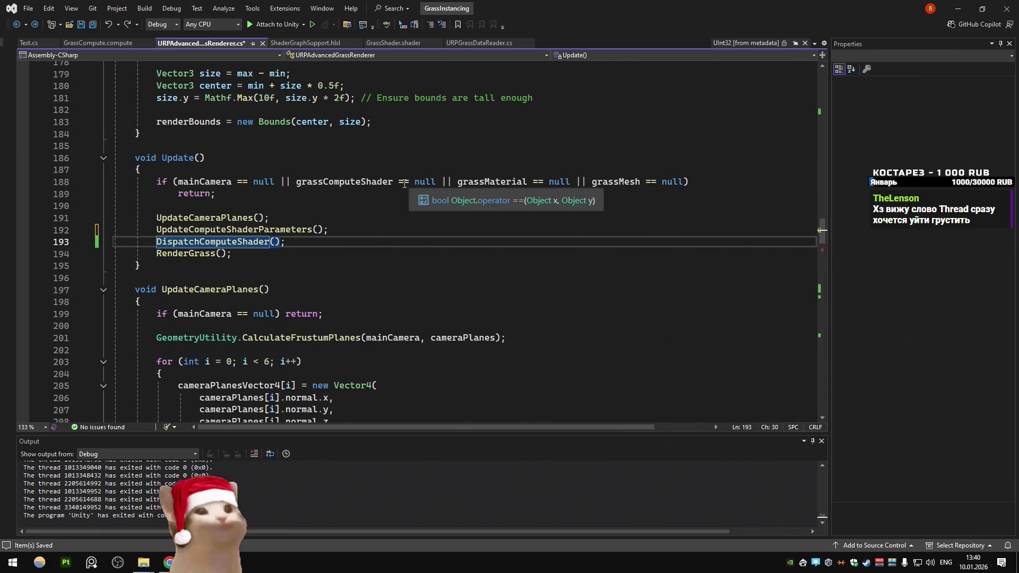
Step: Trace RenderGrass into UpdateMaterialPropertyBlock to see the _DrawData buffer, then view GrassCompute.compute
left_click(193, 253, "ctrl")
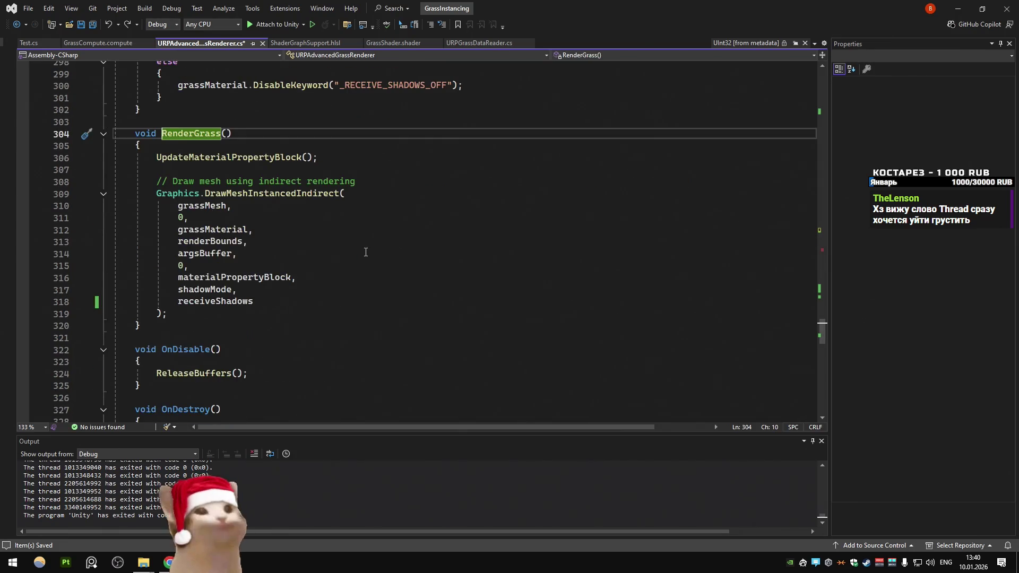
left_click(236, 157, "ctrl")
scroll(424, 255, "down", 1)
double_click(434, 256)
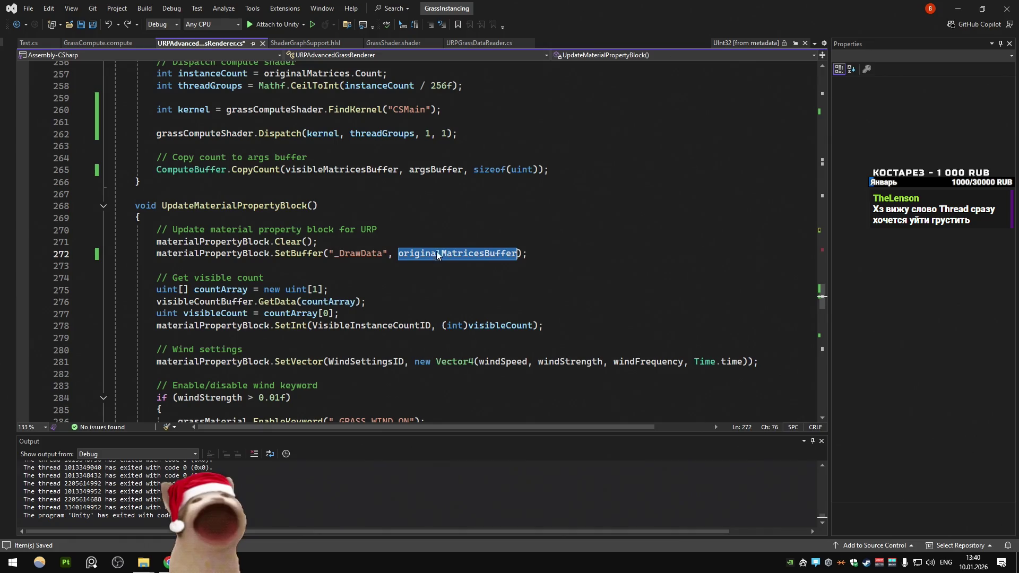
key("ctrl+minus")
key("ctrl+minus")
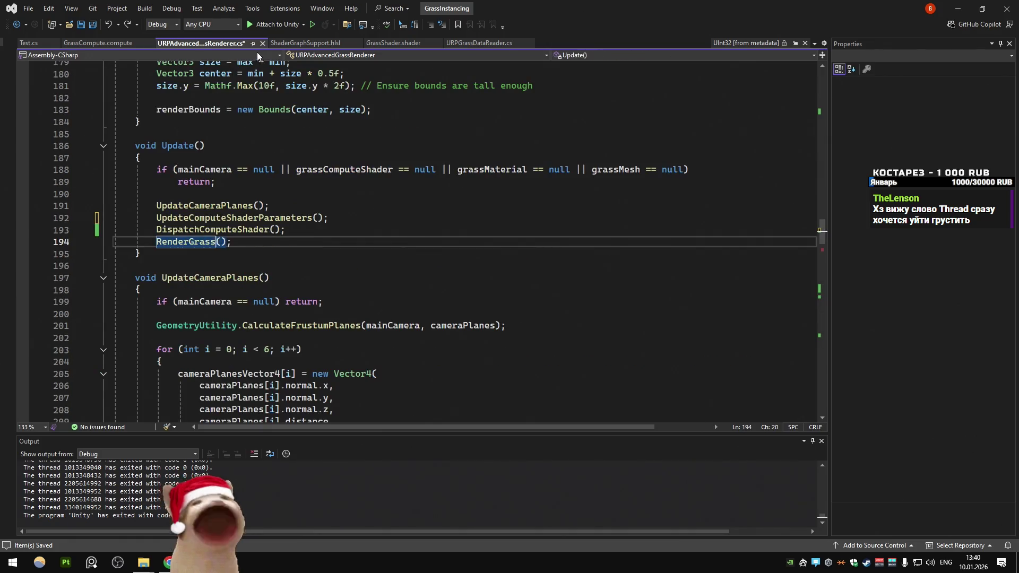
left_click(306, 43)
left_click(130, 46)
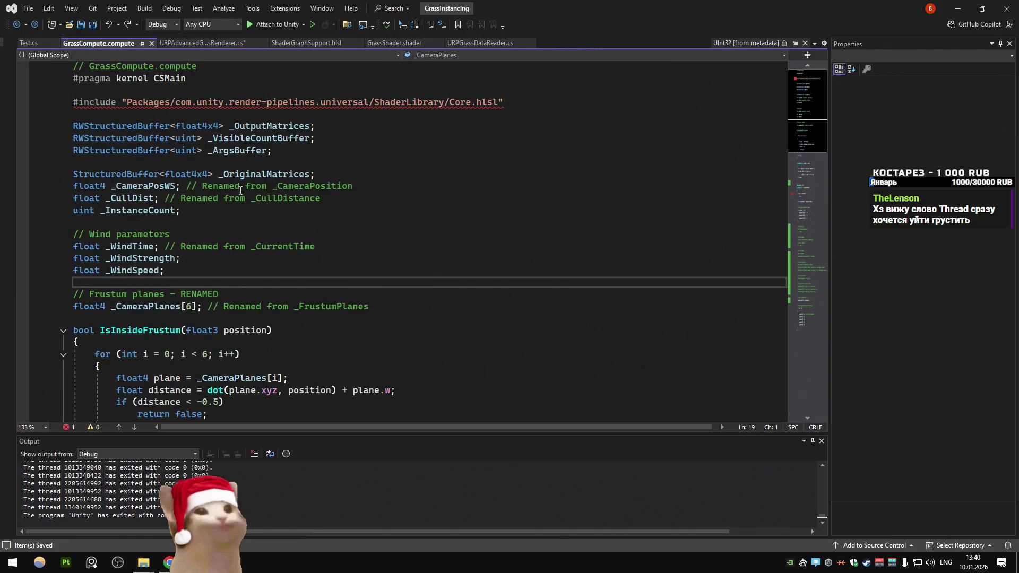
Step: Inspect the _OutputMatrices and _OriginalMatrices buffer declarations in GrassCompute.compute
left_click(265, 115)
left_click(310, 127)
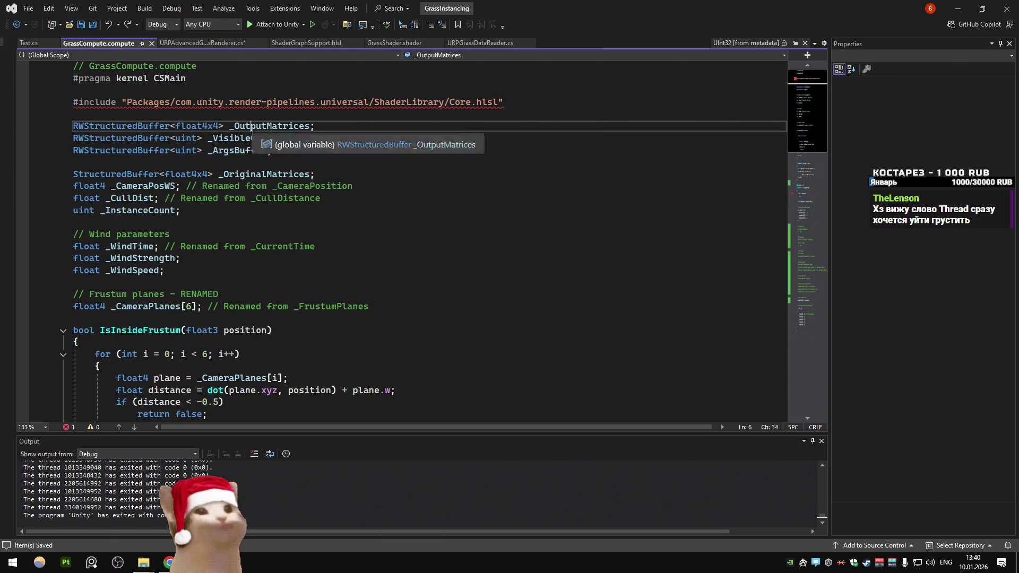
double_click(257, 175)
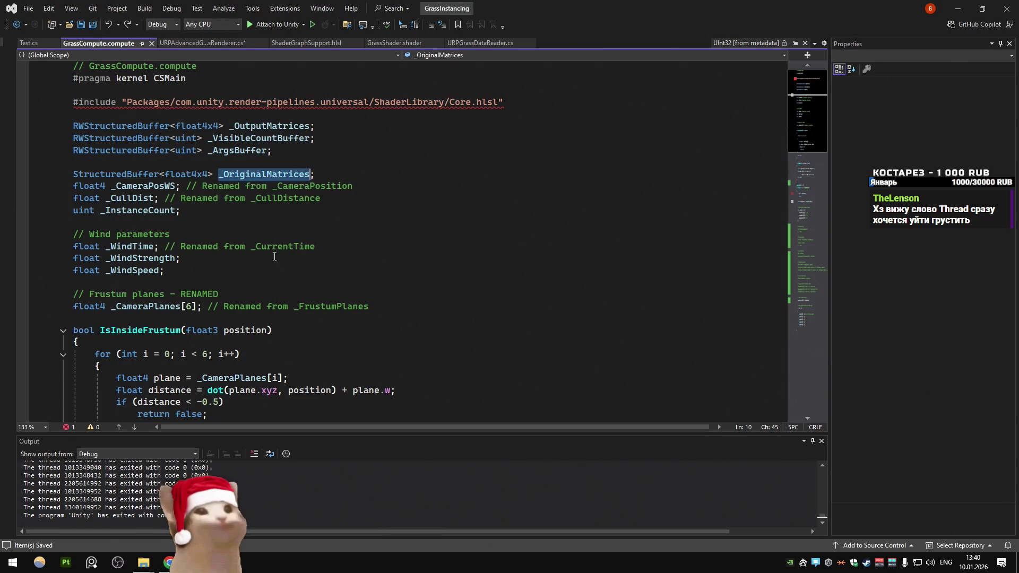
scroll(256, 247, "down", 9)
scroll(255, 248, "down", 4)
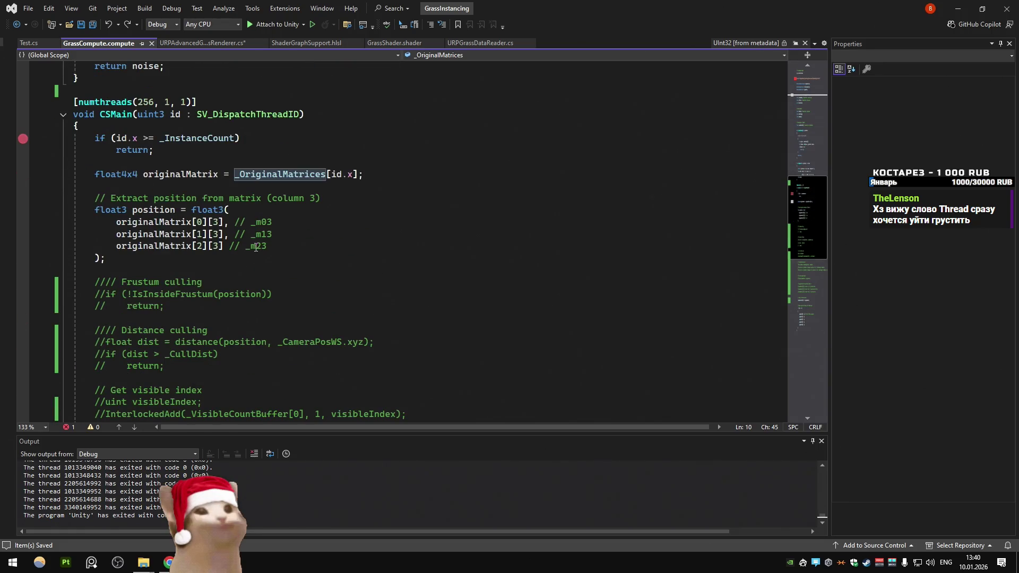
Step: Trace CSMain copying originalMatrix into _OutputMatrices, then go to the renderer's DispatchComputeShader
double_click(285, 173)
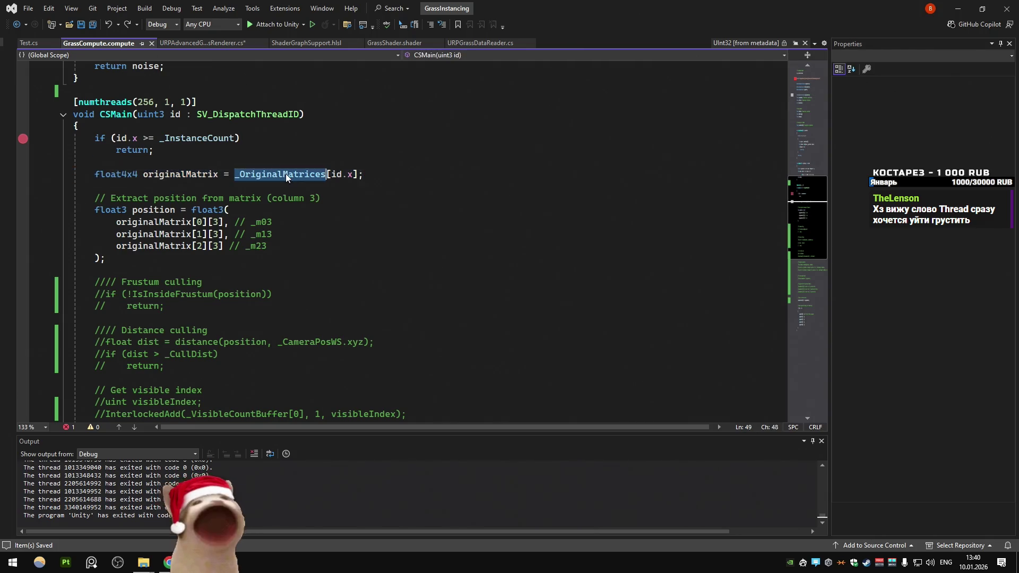
double_click(180, 174)
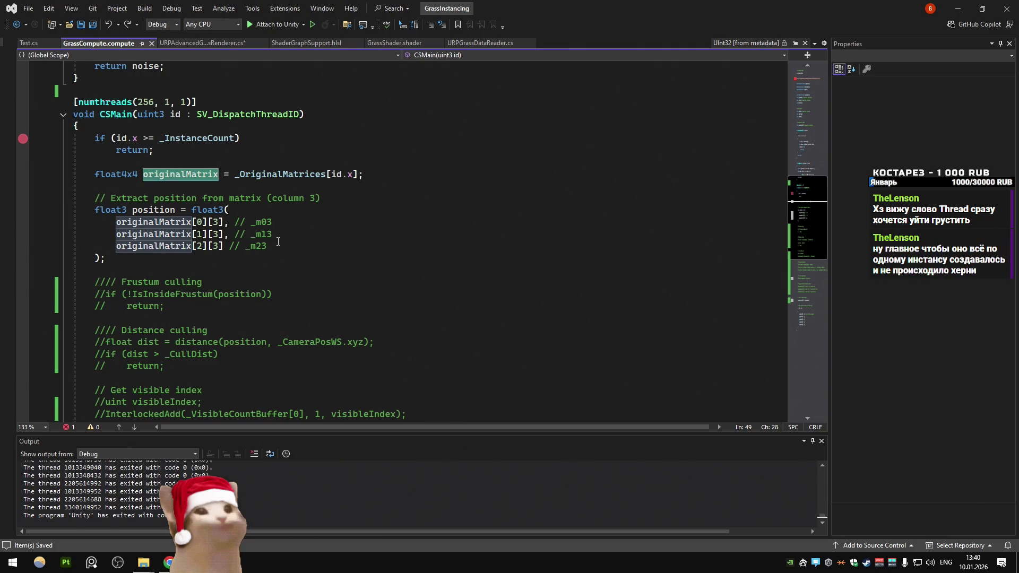
double_click(280, 174)
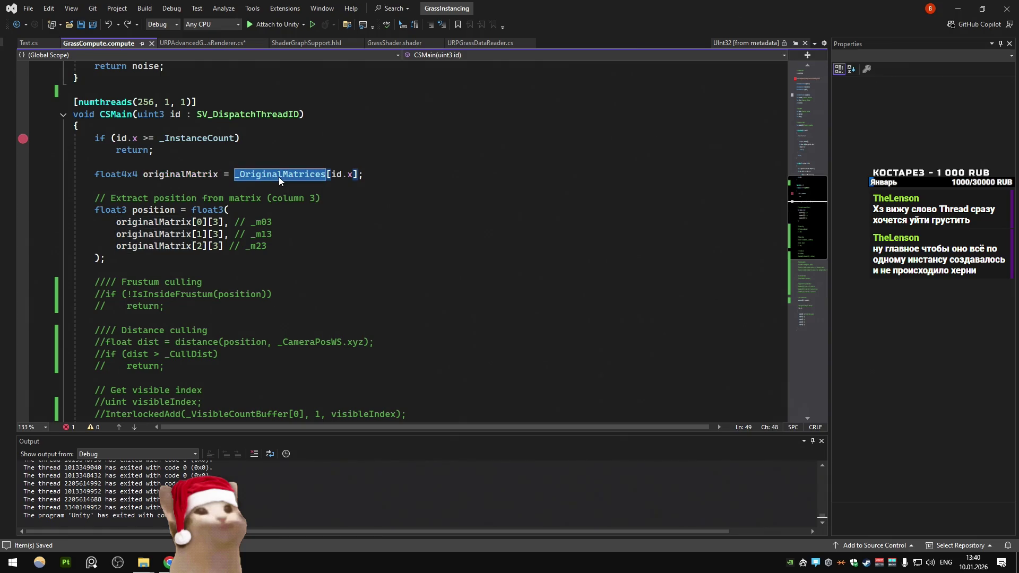
mouse_move(332, 174)
left_mouse_down()
mouse_move(363, 174)
mouse_move(236, 174)
mouse_move(332, 174)
left_mouse_up()
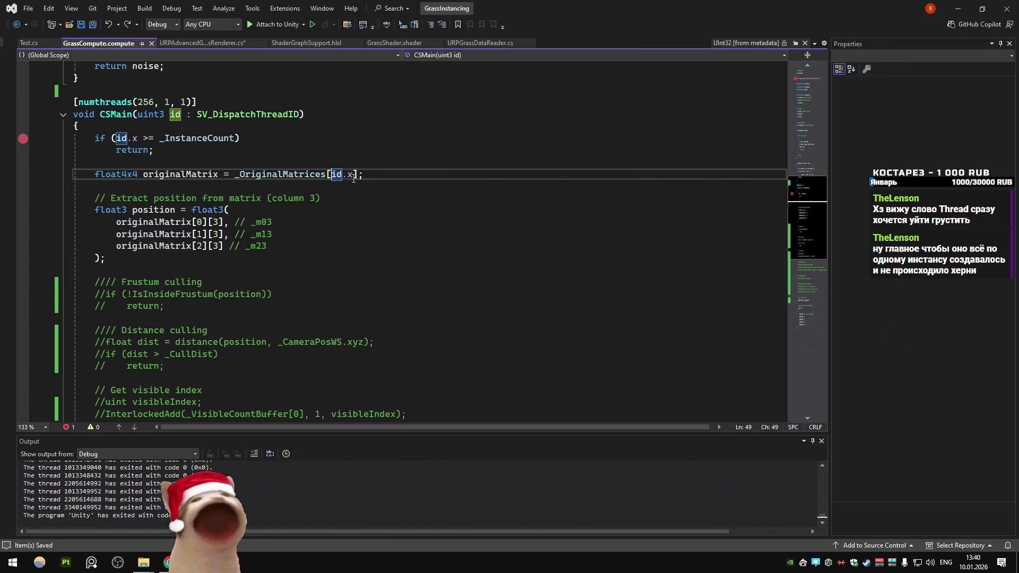
left_click(218, 174)
scroll(157, 177, "down", 3)
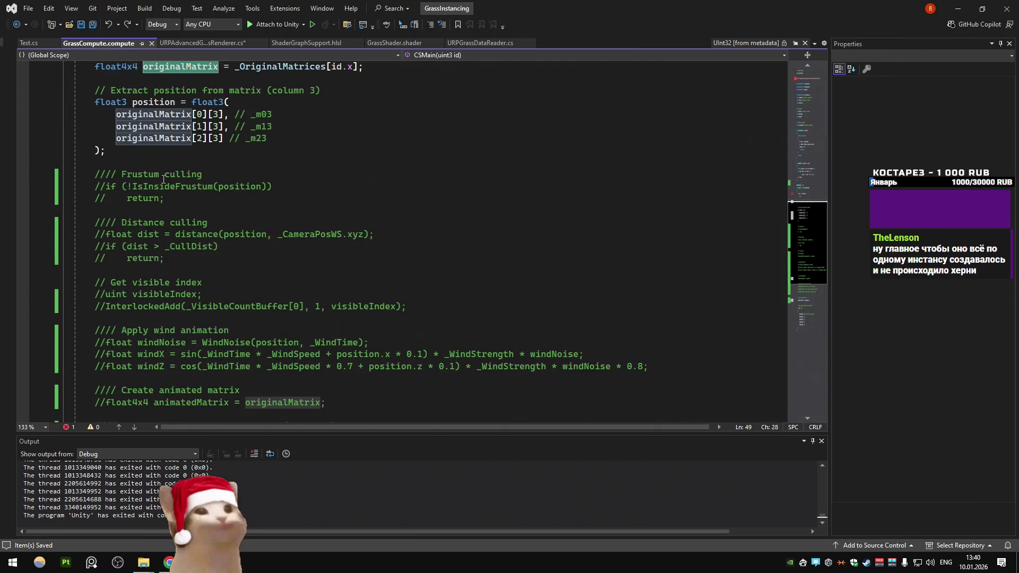
scroll(174, 193, "down", 8)
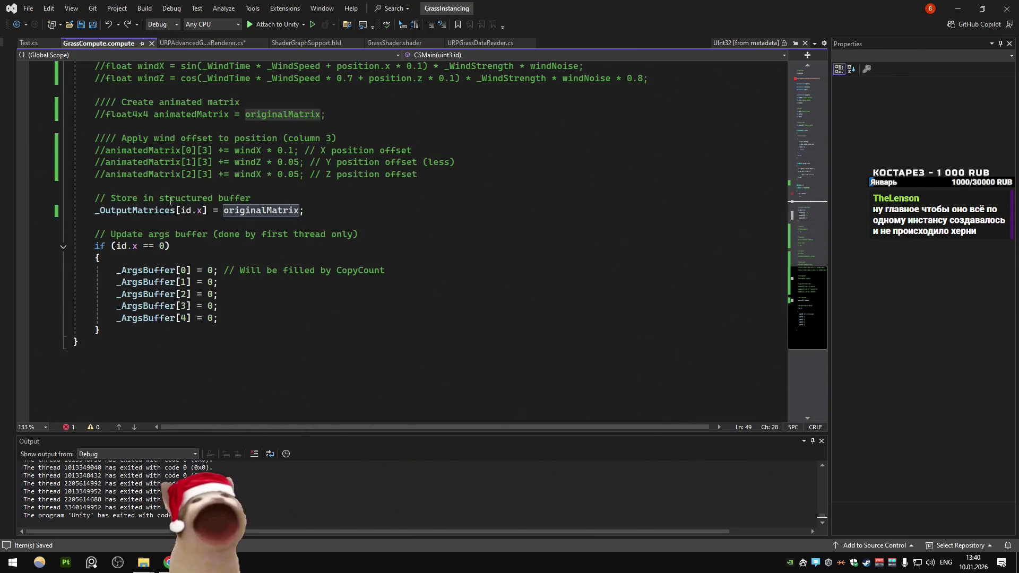
double_click(132, 210)
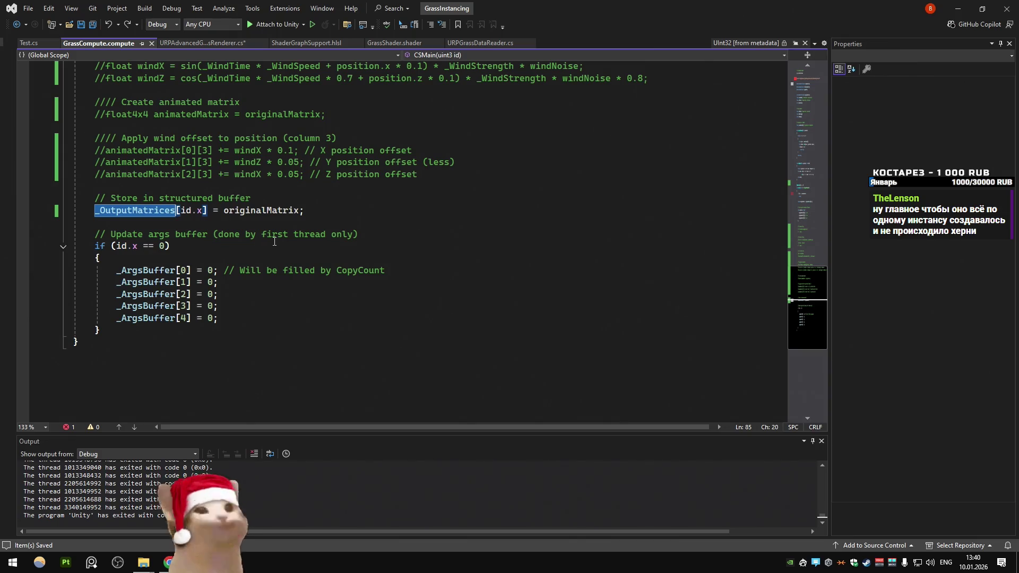
key("ctrl+minus")
key("ctrl+shift+minus")
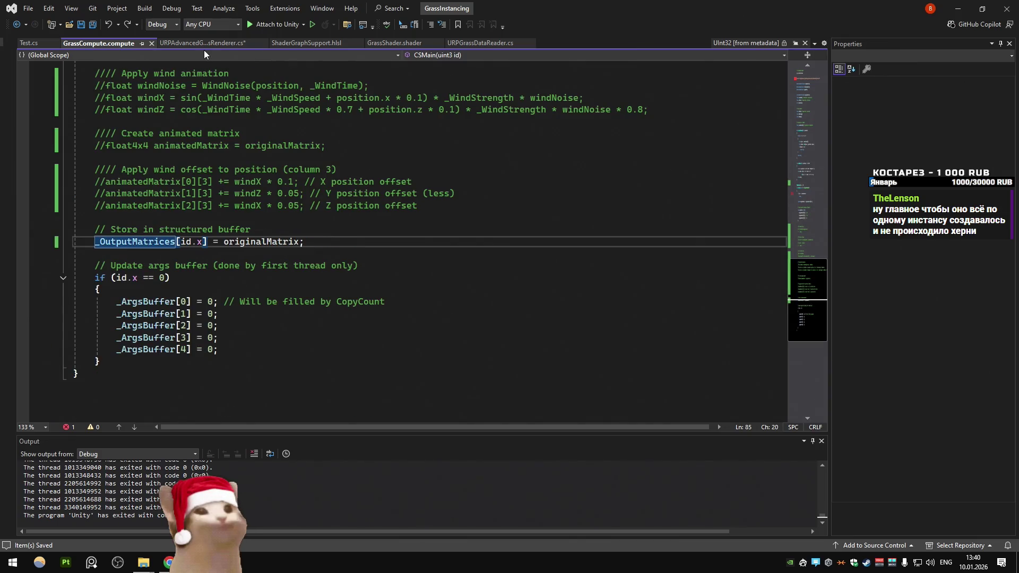
left_click(203, 46)
left_click(270, 240, "ctrl")
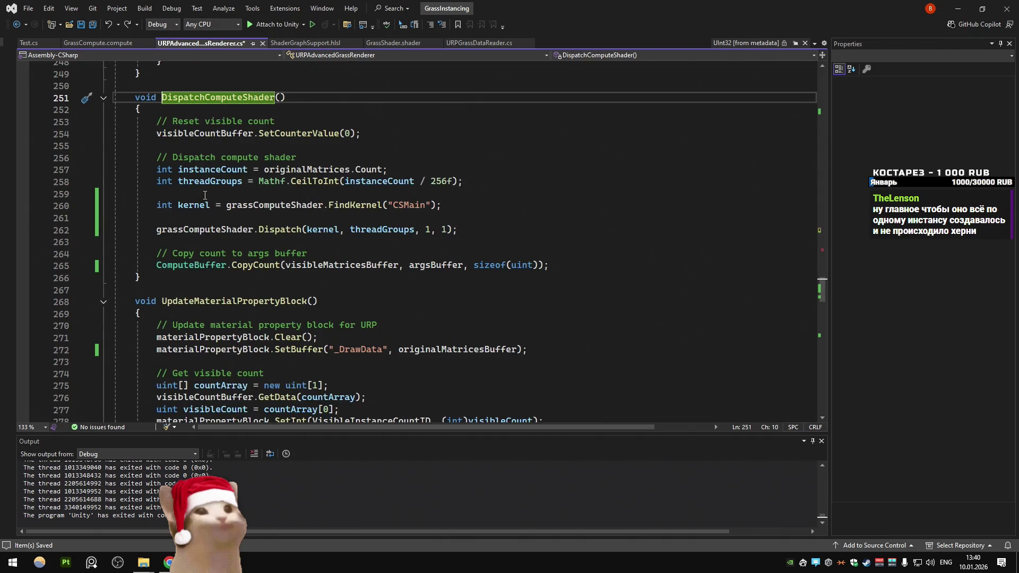
Step: Find visibleMatricesBuffer's usages, its _OutputMatrices binding, and CopyCount's parameter info
left_click(333, 266)
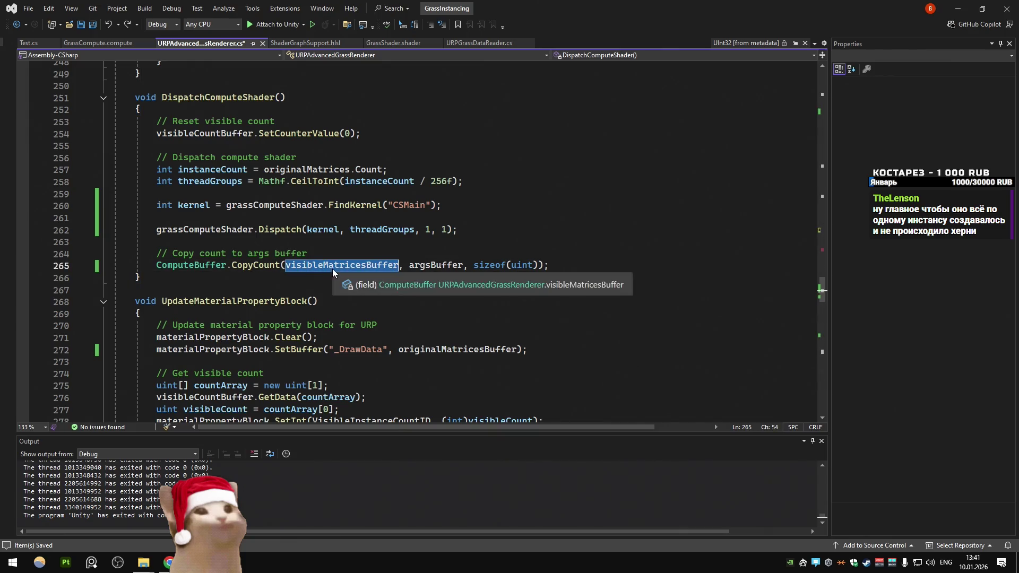
left_click(333, 266, "ctrl")
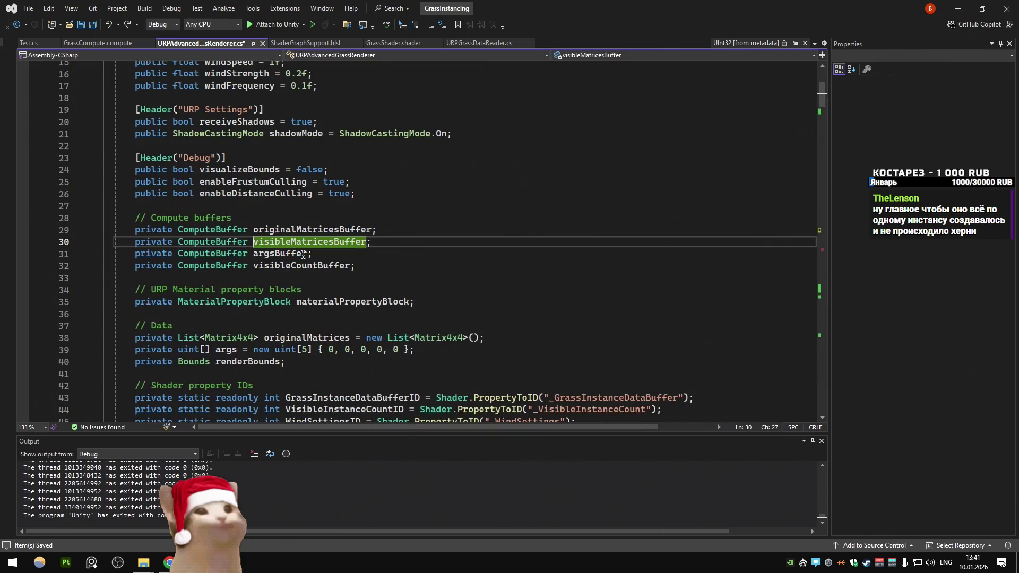
key("ctrl+f")
key("Return")
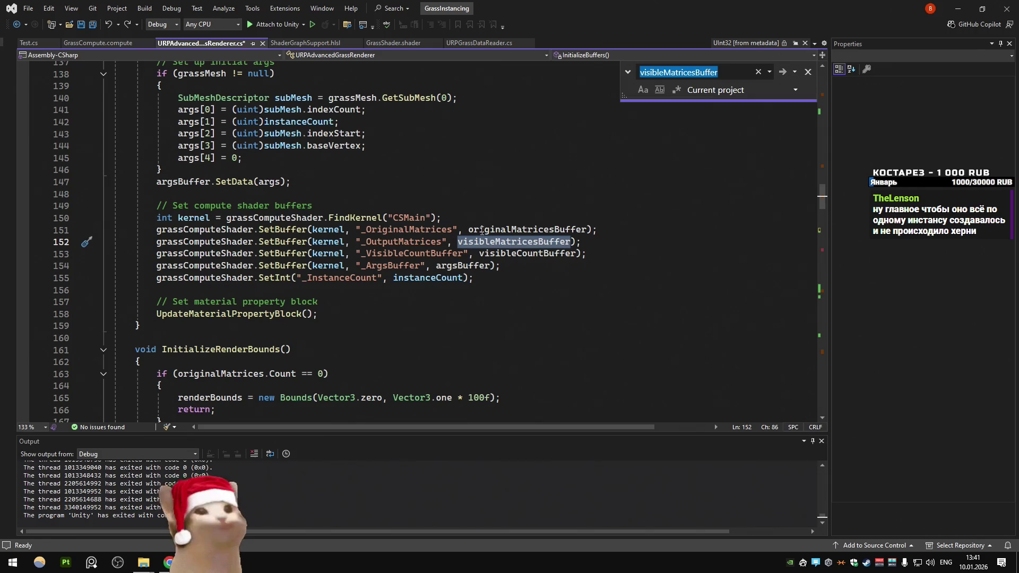
double_click(525, 229)
double_click(518, 242)
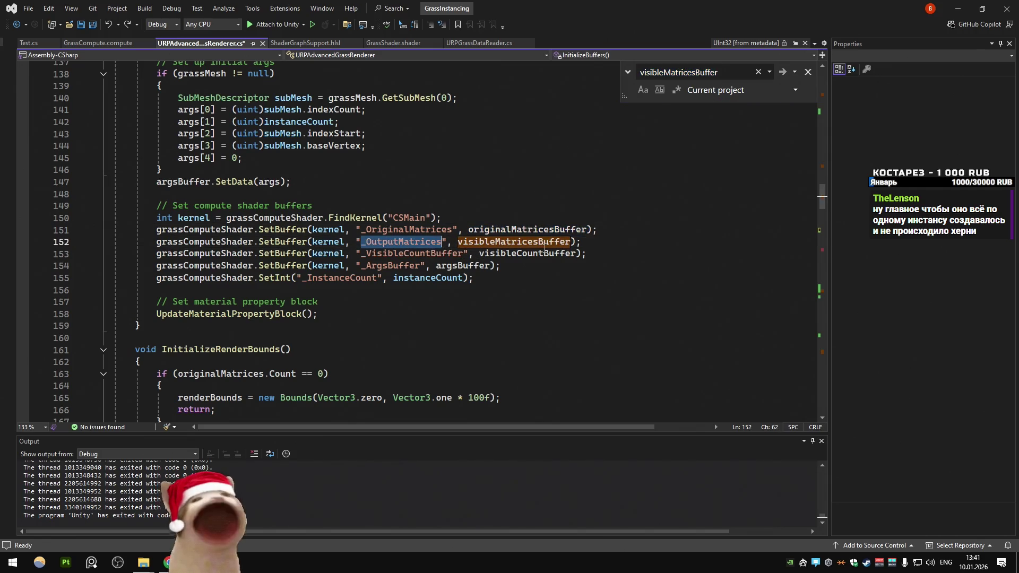
key("ctrl+shift+Up")
key("ctrl+shift+Up")
key("ctrl+shift+Up")
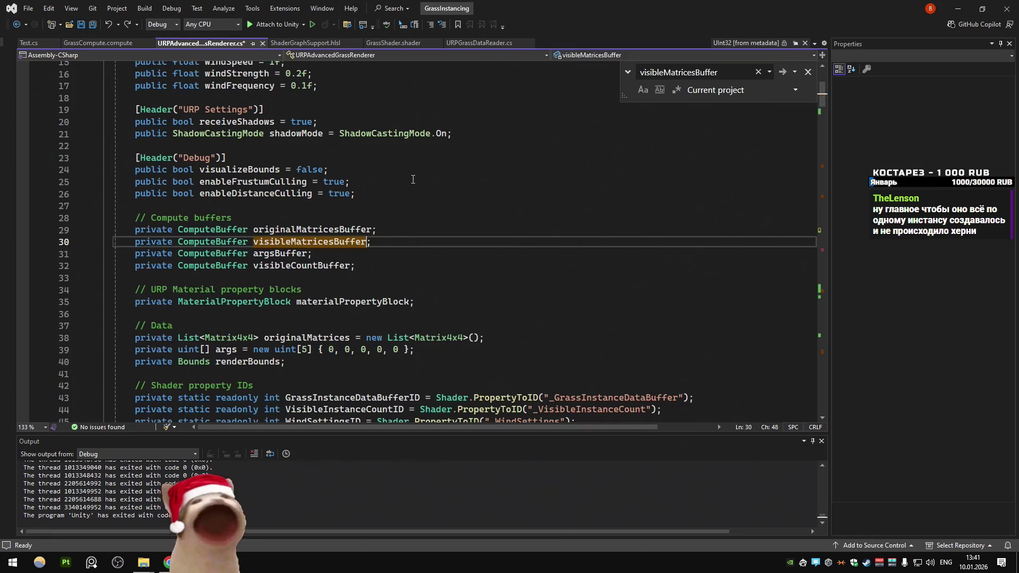
double_click(277, 243)
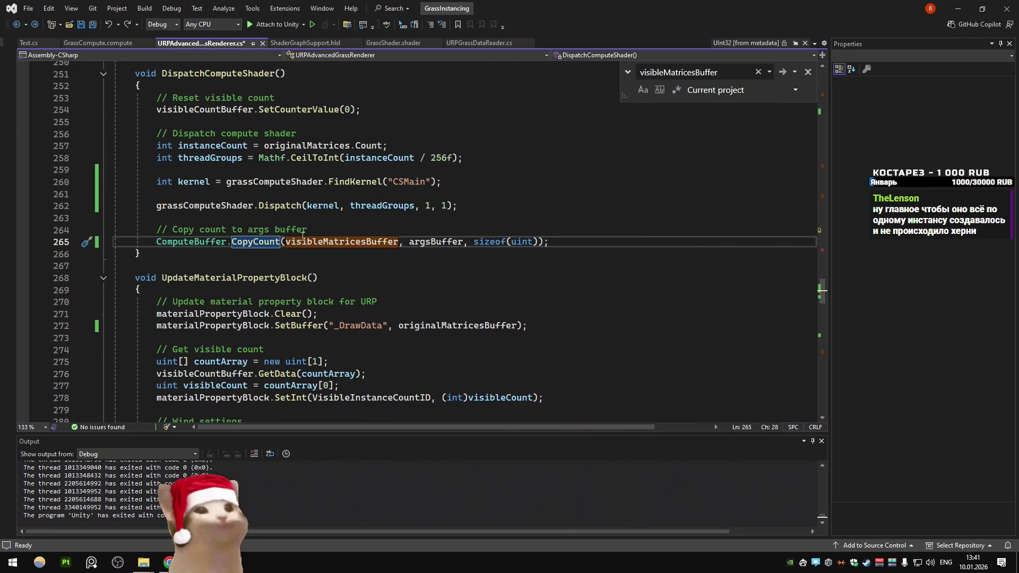
left_click(290, 242)
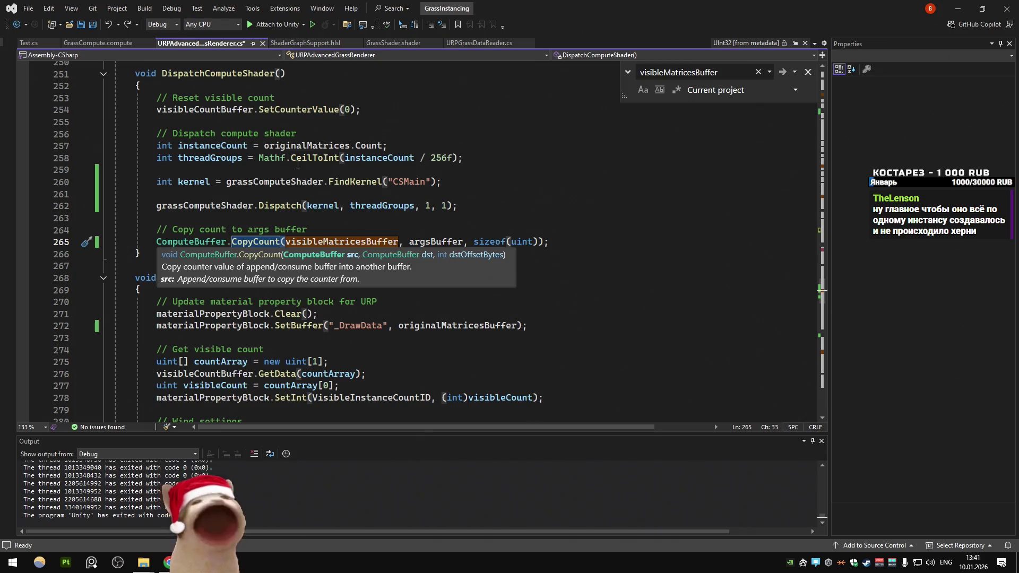
left_click(295, 157)
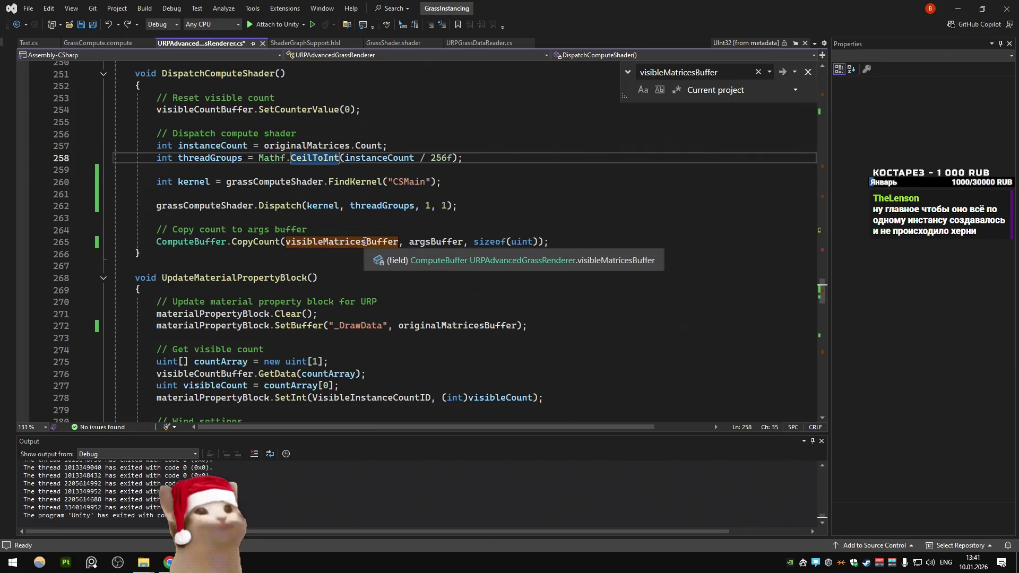
Step: Test 4000 as CopyCount's source argument, undo it, and locate argsBuffer's creation
double_click(341, 242)
type("4000")
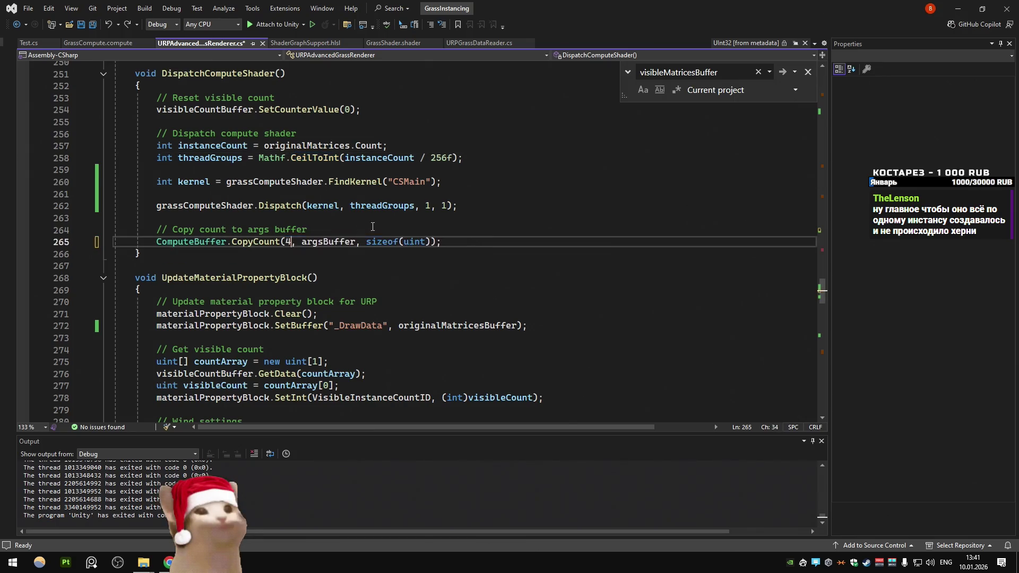
key("ctrl+s")
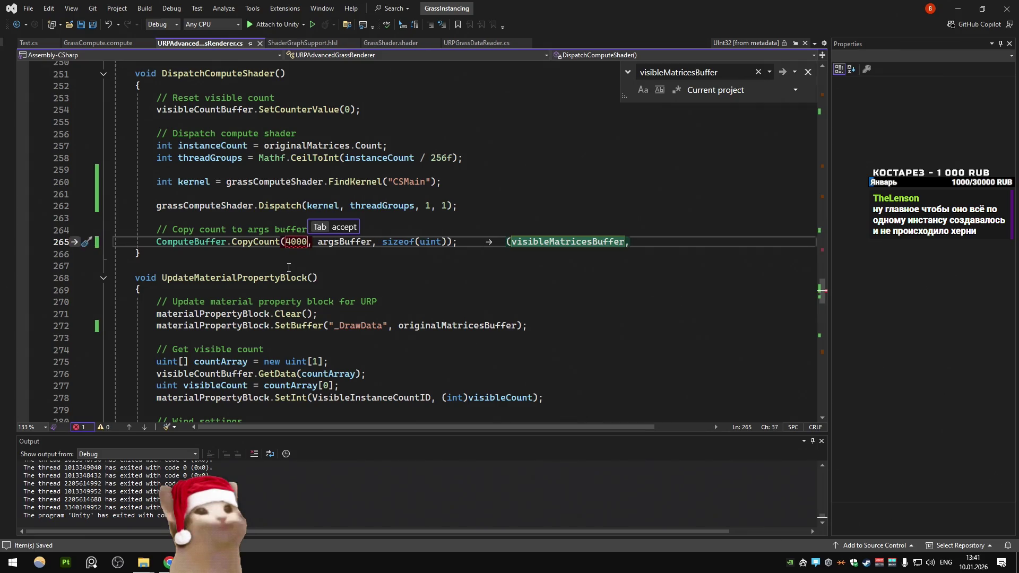
left_click(288, 267)
left_click(291, 242)
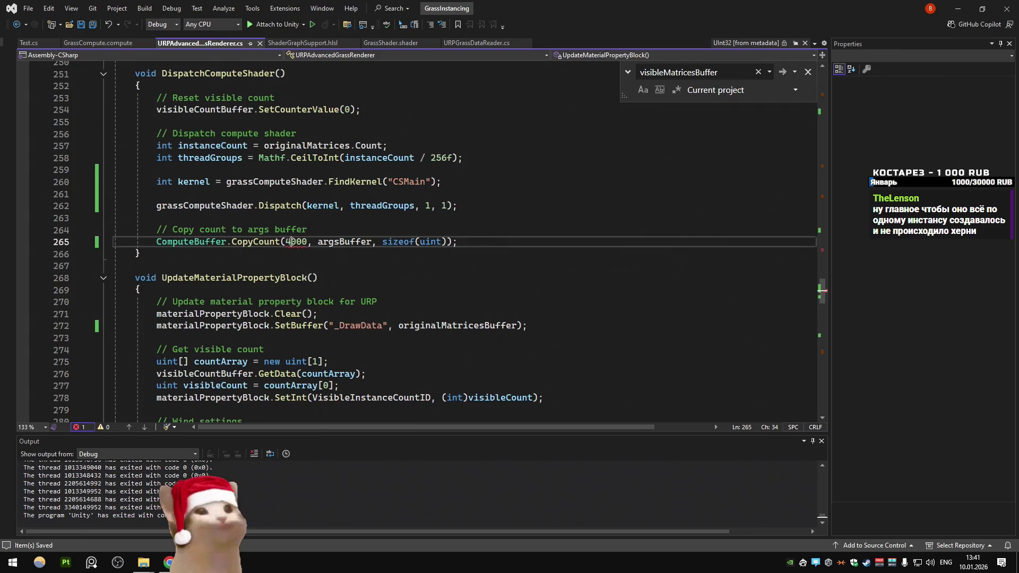
key("ctrl+z")
left_click(347, 134)
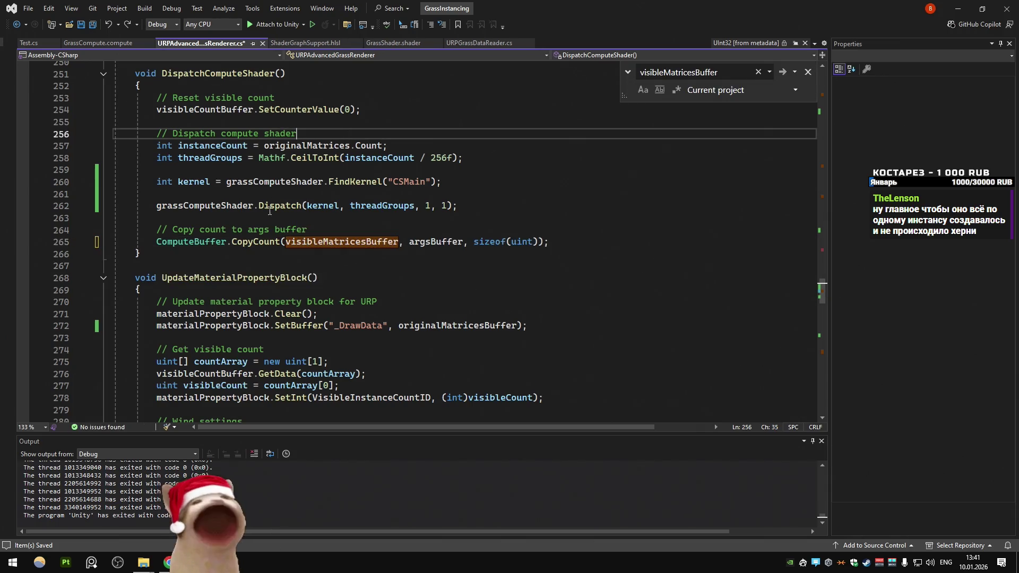
left_click(261, 194)
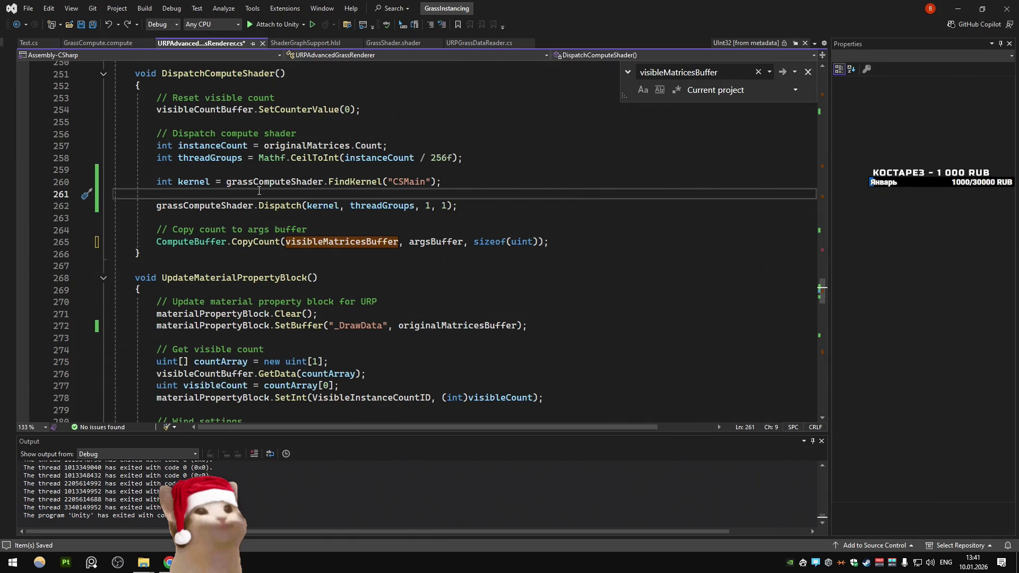
left_click(433, 242, "ctrl")
key("Return")
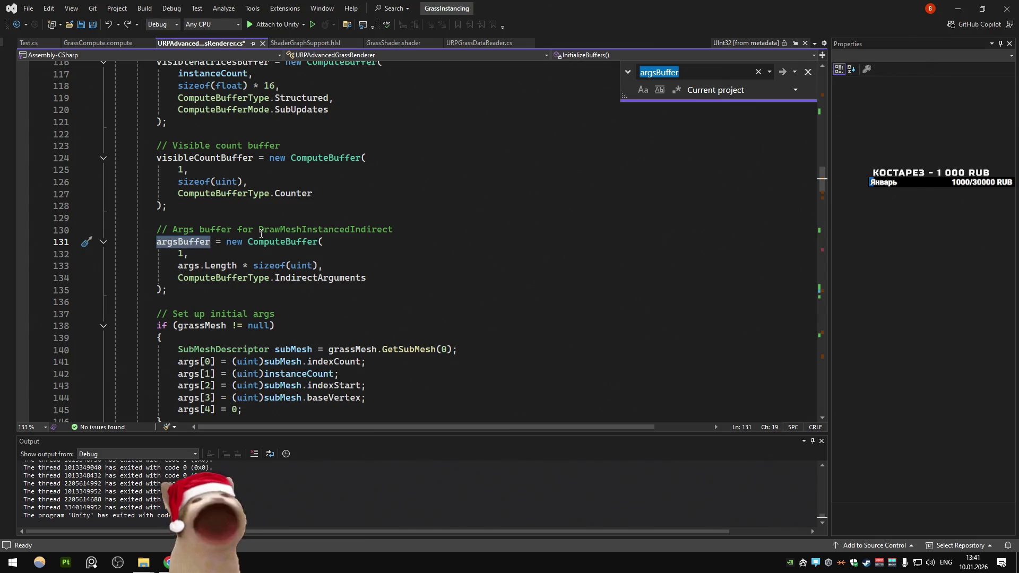
Step: Review the submesh args setup lines in InitializeBuffers
scroll(247, 240, "down", 2)
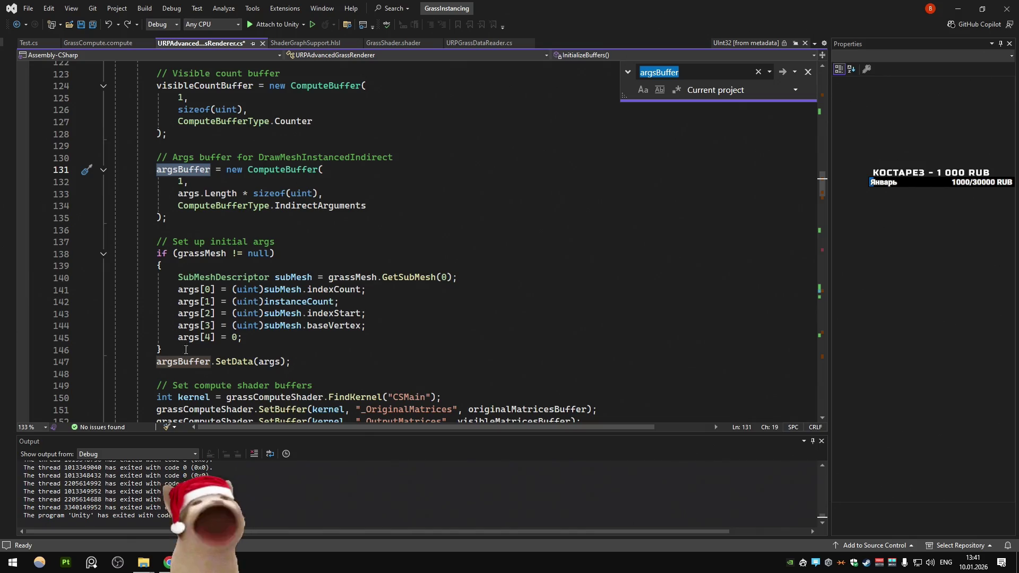
scroll(418, 255, "down", 1)
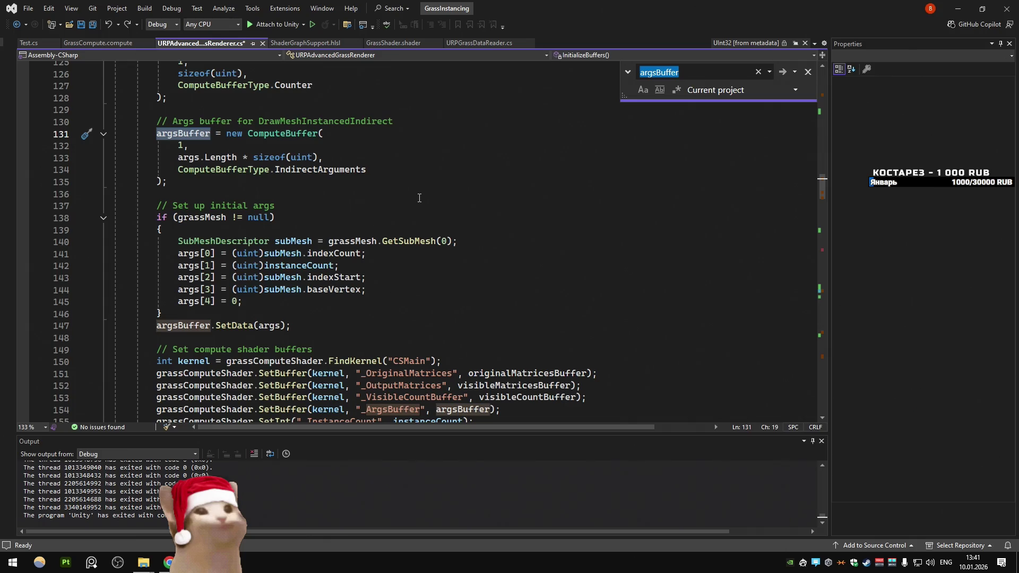
scroll(419, 198, "up", 12)
scroll(414, 198, "down", 13)
scroll(414, 198, "up", 1)
mouse_move(242, 301)
left_mouse_down()
mouse_move(160, 255)
mouse_move(65, 245)
left_mouse_up()
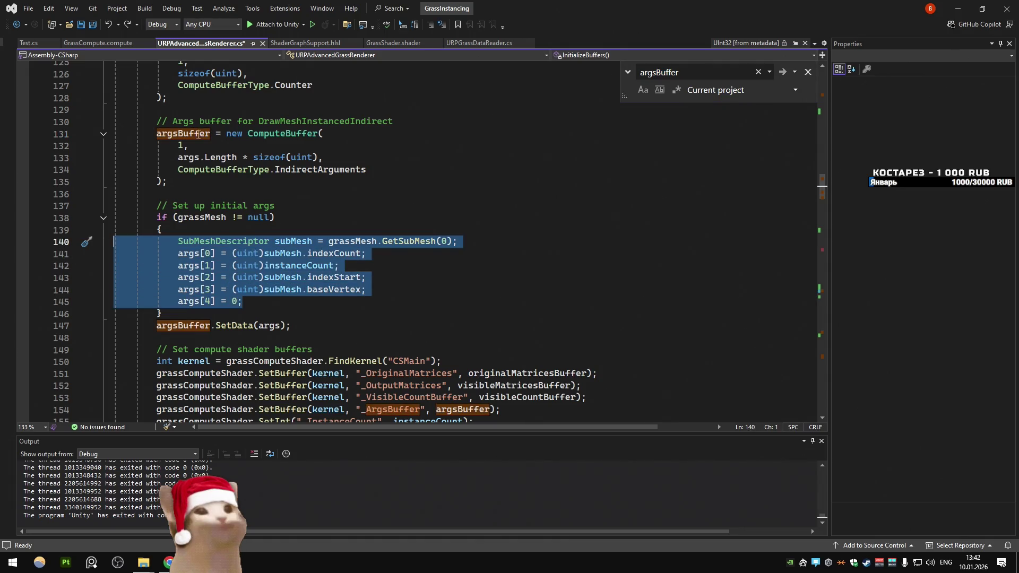
Step: Compare the shader's args reset if-block and CopyCount comment with the indexCount/instanceCount setup
key("ctrl+Tab")
mouse_move(101, 362)
left_mouse_down()
mouse_move(85, 354)
mouse_move(52, 273)
left_mouse_up()
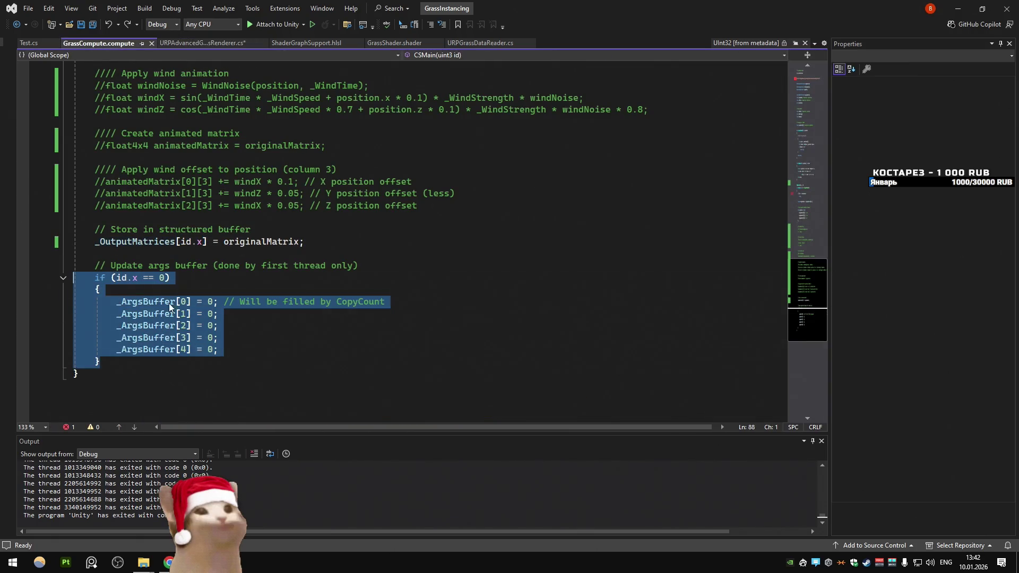
left_click(250, 325)
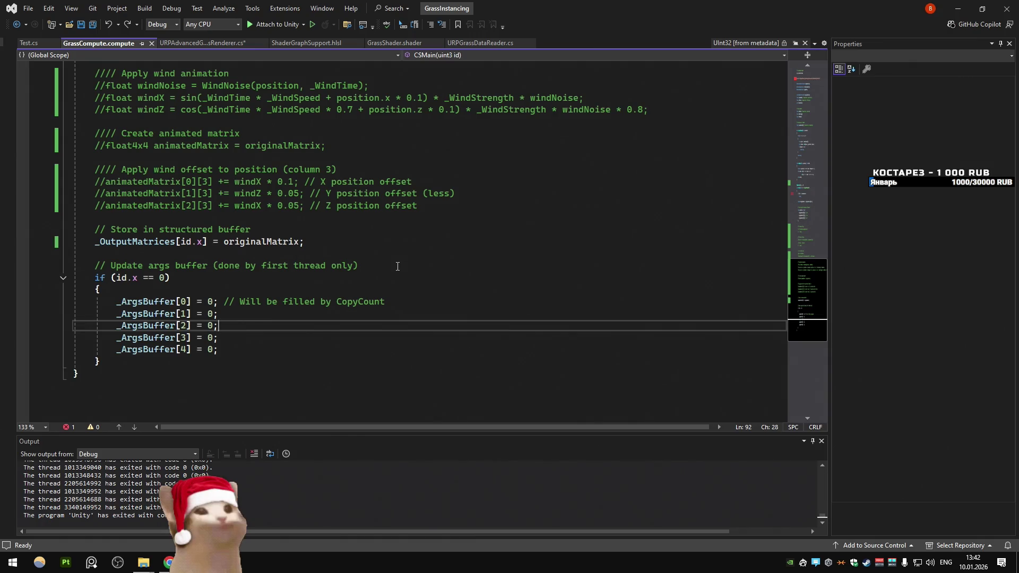
left_click_drag(147, 362, 95, 277)
left_click_drag(229, 301, 424, 300)
left_click(348, 342)
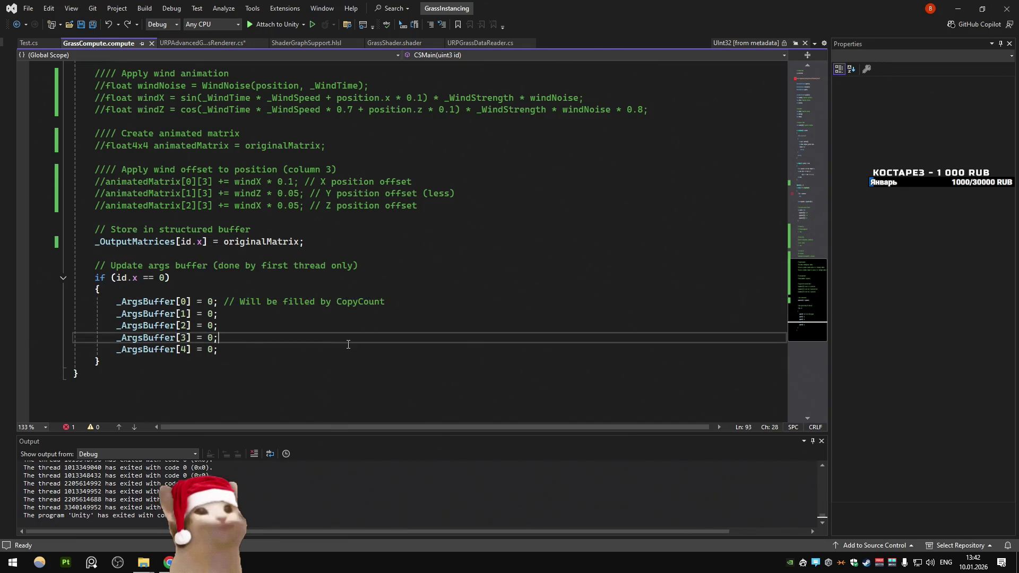
left_click_drag(224, 301, 419, 301)
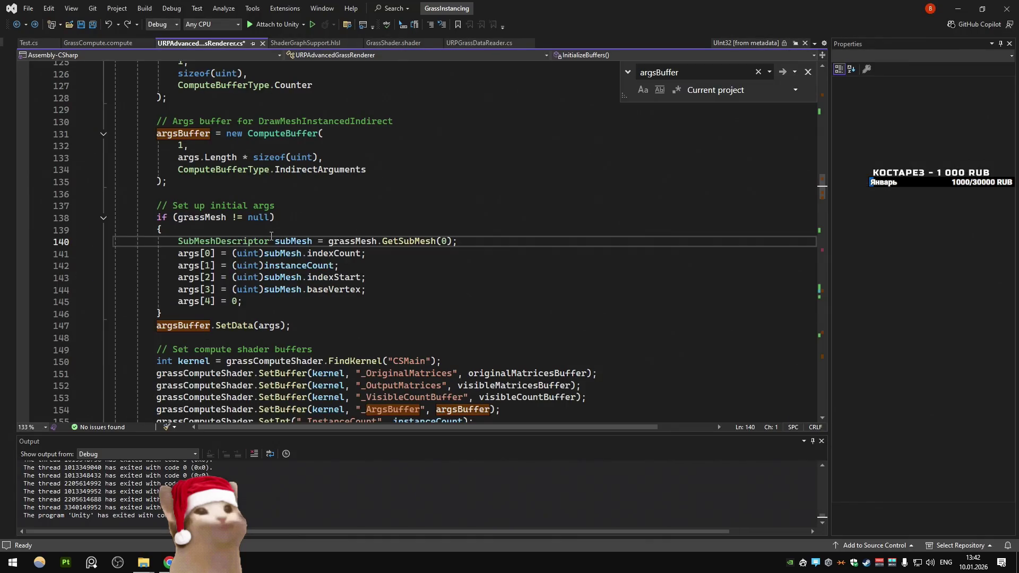
double_click(329, 253)
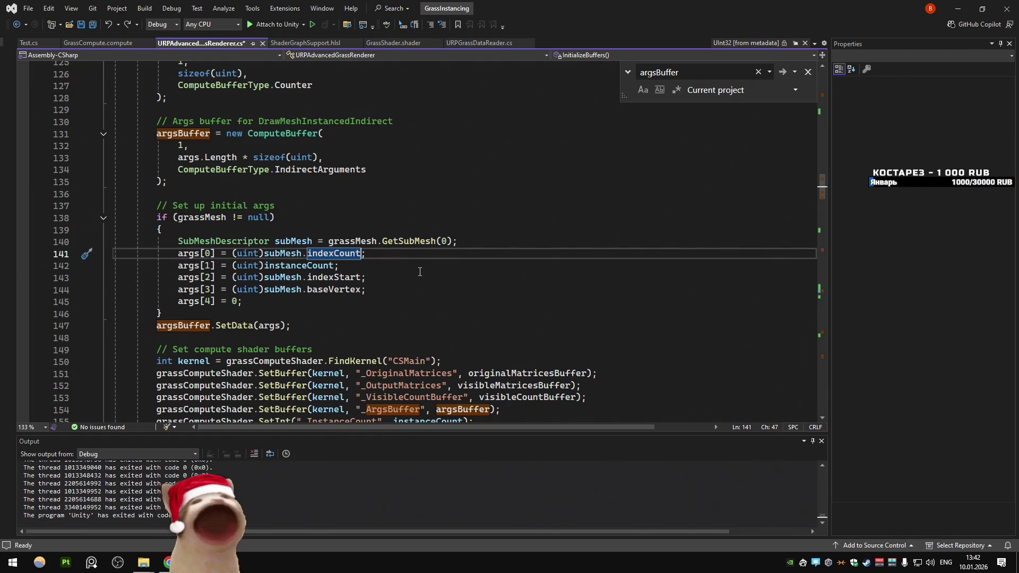
key("Down")
key("ctrl+w")
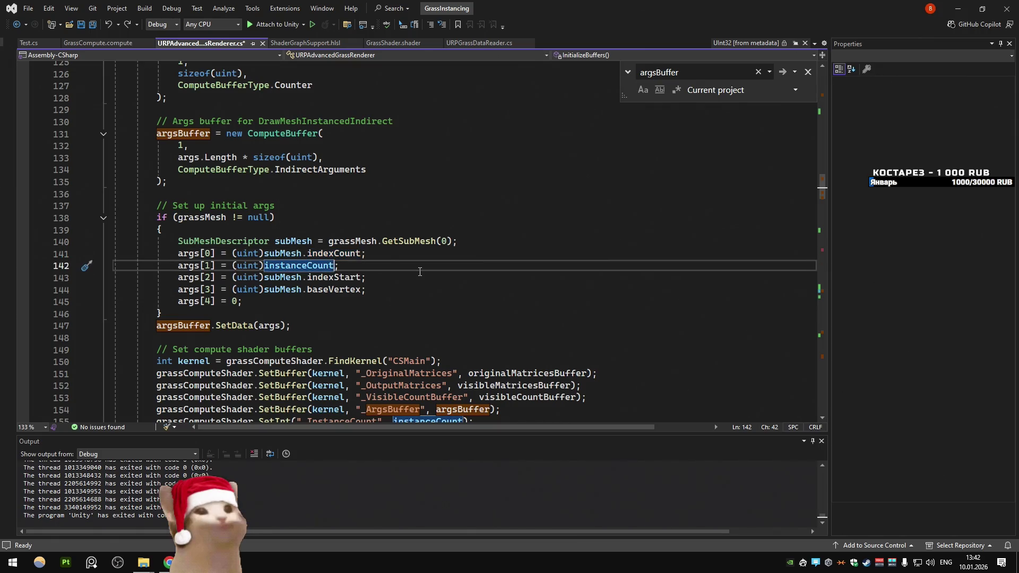
key("ctrl+minus")
key("ctrl+minus")
key("ctrl+minus")
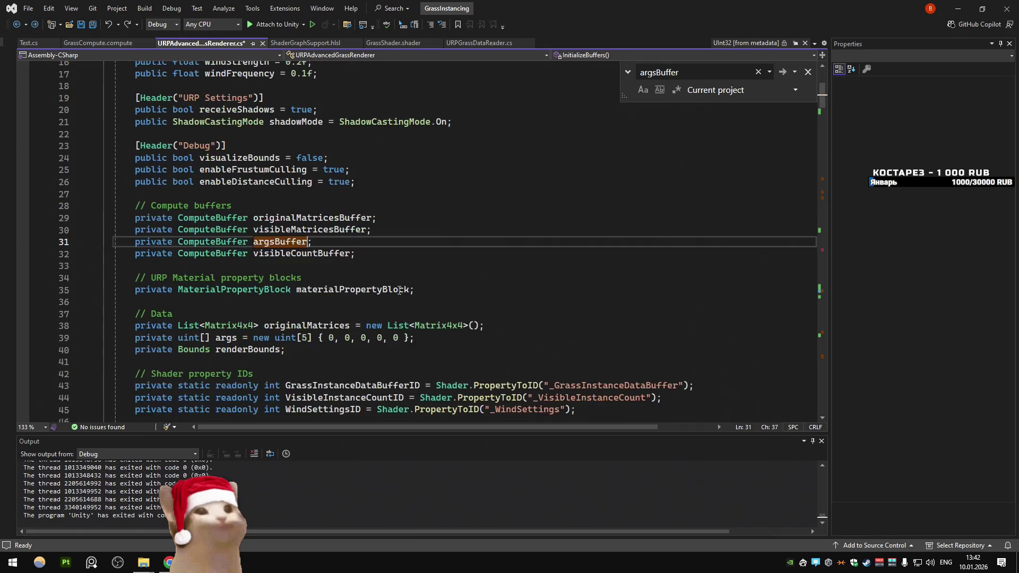
key("ctrl+minus")
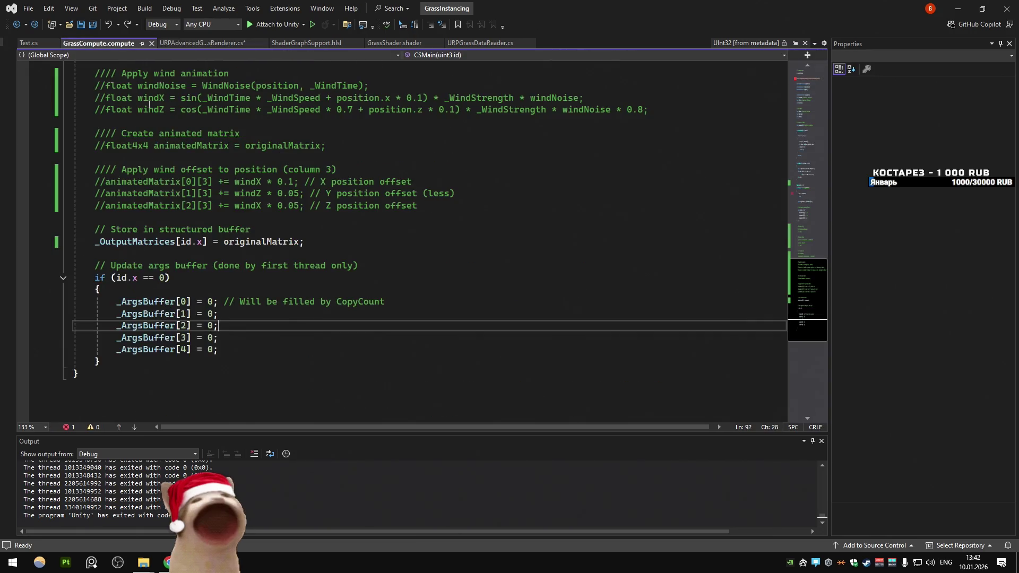
Step: Comment out the args reset if-block and the line 265 CopyCount call, save, and start Play mode
mouse_move(99, 360)
left_mouse_down()
mouse_move(69, 301)
mouse_move(48, 286)
left_mouse_up()
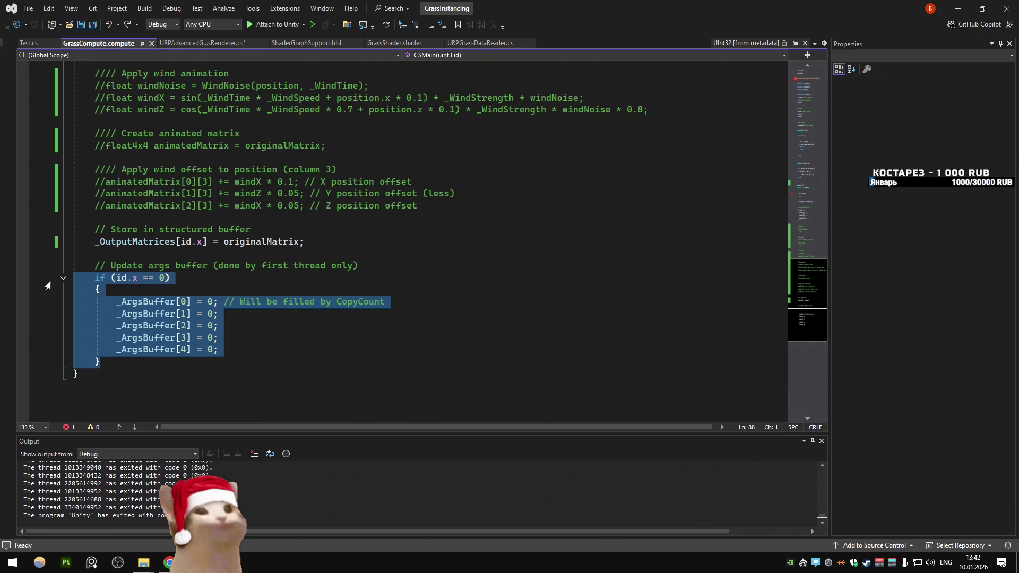
key("ctrl+k")
key("ctrl+c")
key("ctrl+Tab")
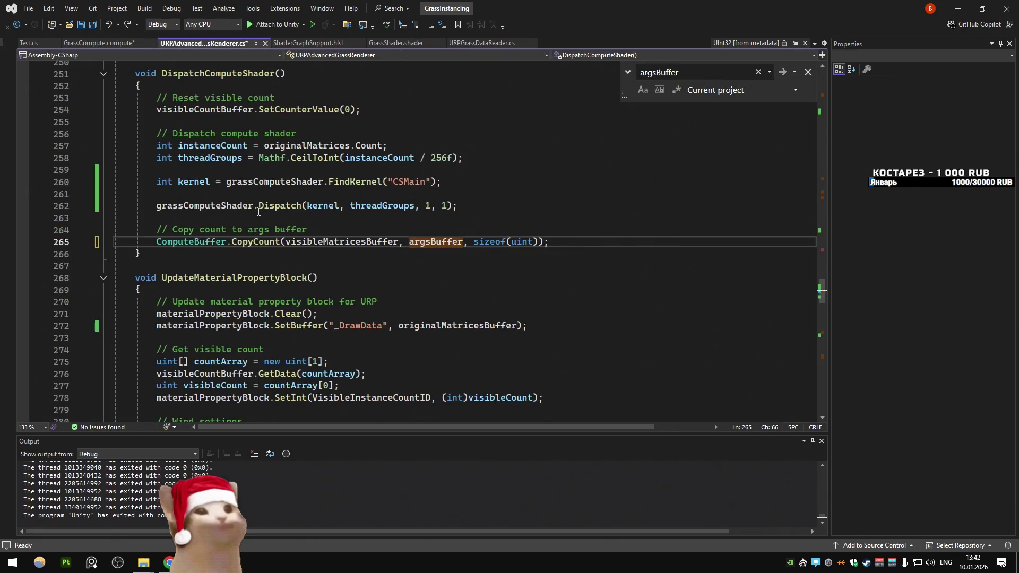
left_click(162, 239)
type("//")
key("ctrl+shift+s")
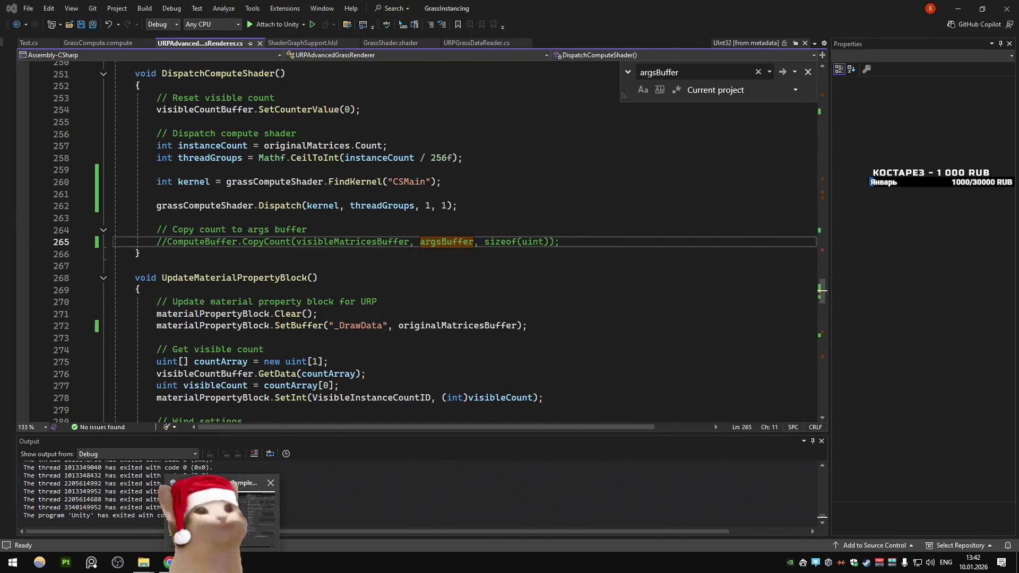
key("alt+Tab")
left_click(492, 33)
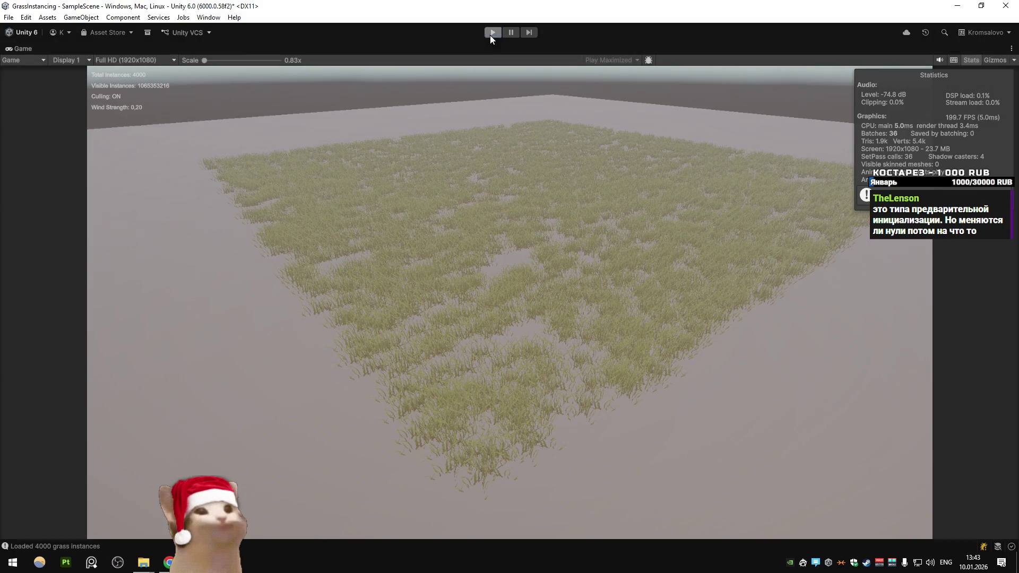
Step: Stop Play mode after checking the grass, then bring up the chat window and Visual Studio
left_click(489, 35)
left_click(169, 562)
key("alt+Tab")
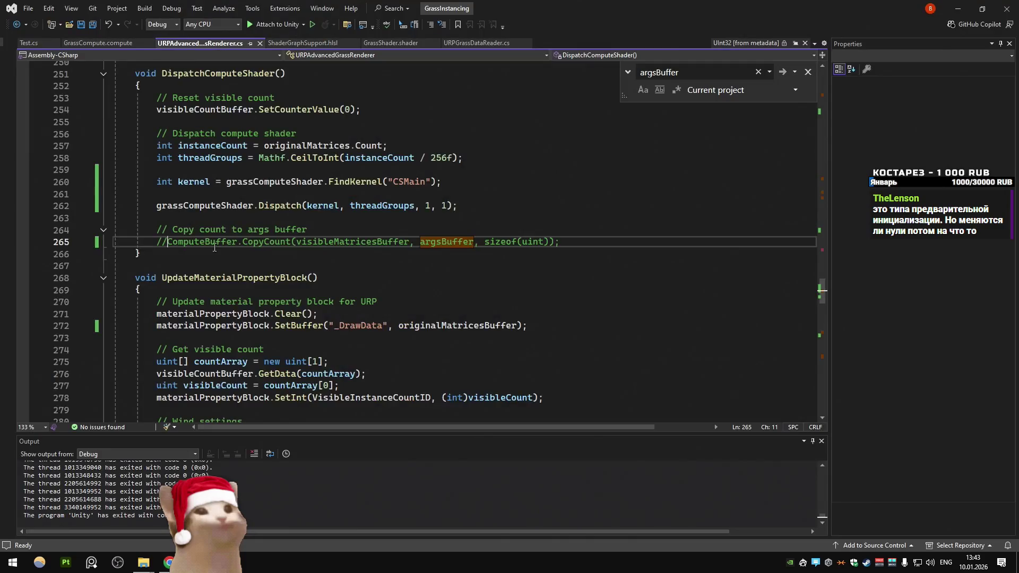
Step: Uncomment the CopyCount call in DispatchComputeShader, save the renderer script, and switch to Unity
scroll(329, 213, "up", 2)
double_click(305, 218)
key("ctrl+f")
key("Return")
key("Return")
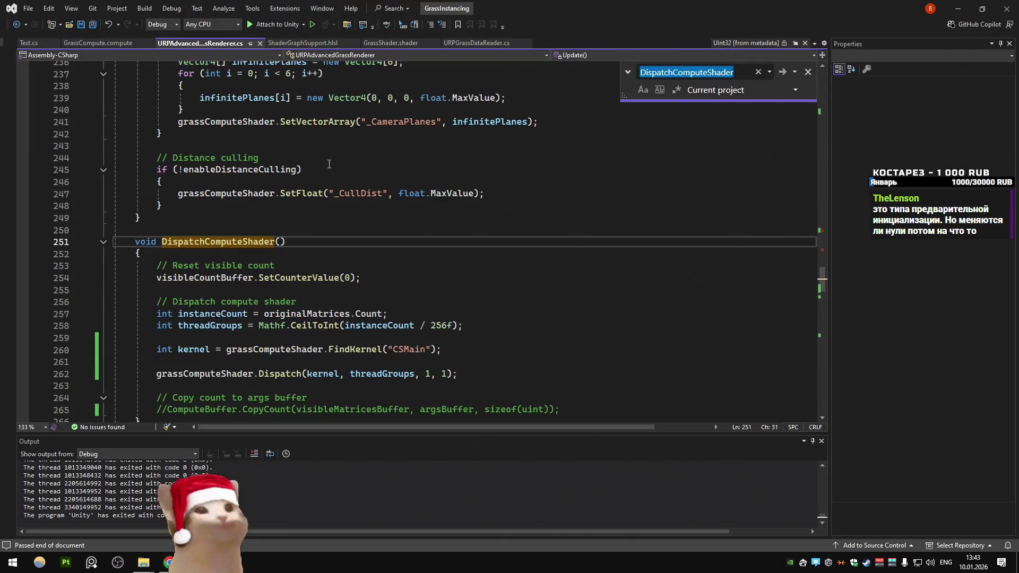
scroll(329, 164, "down", 1)
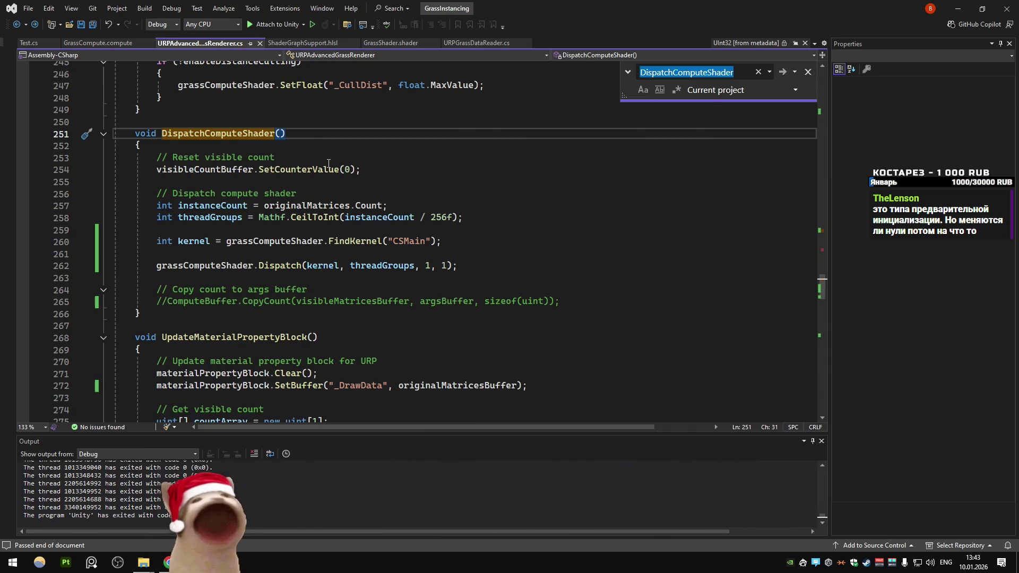
left_click(167, 302)
key("BackSpace")
key("BackSpace")
key("ctrl+s")
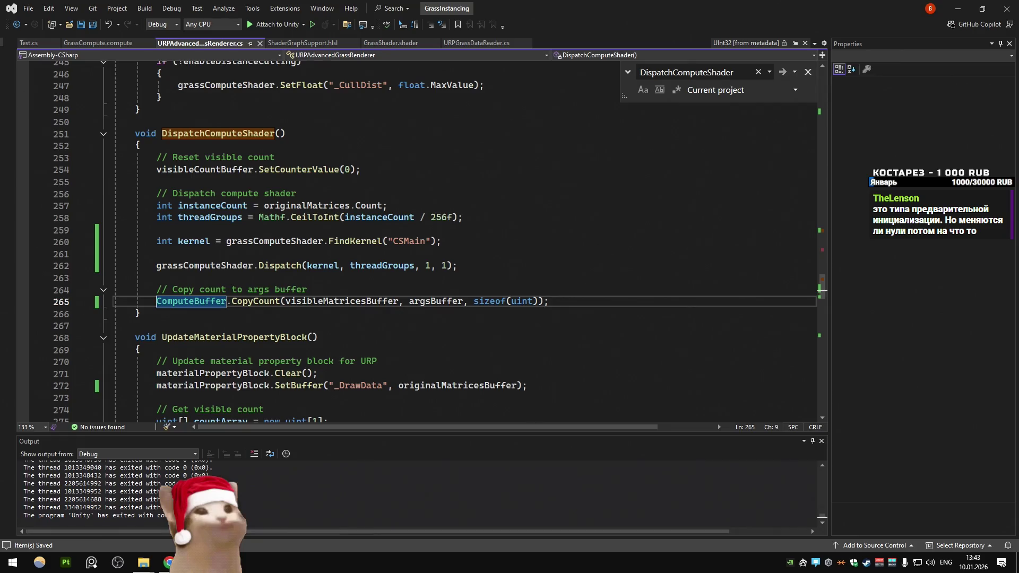
key("alt+Tab")
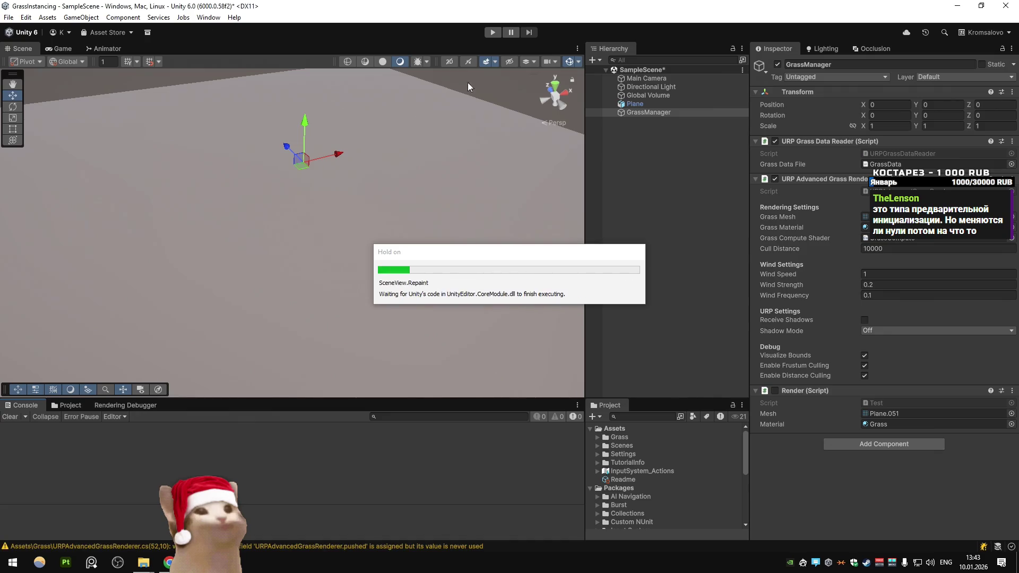
Step: Run Play mode to see the 4000-instance grass render, then return to Visual Studio
left_click(493, 32)
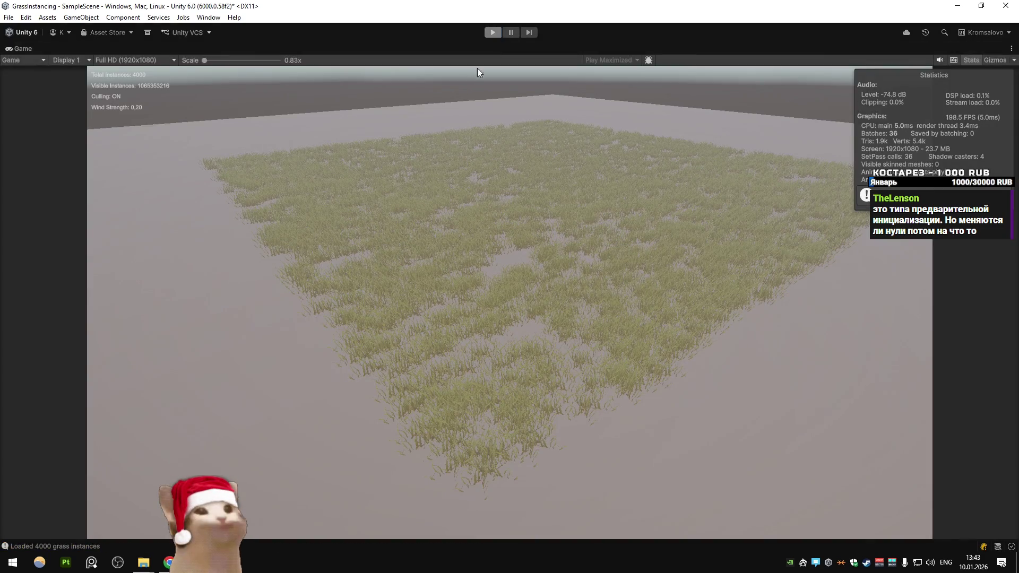
key("alt+Tab")
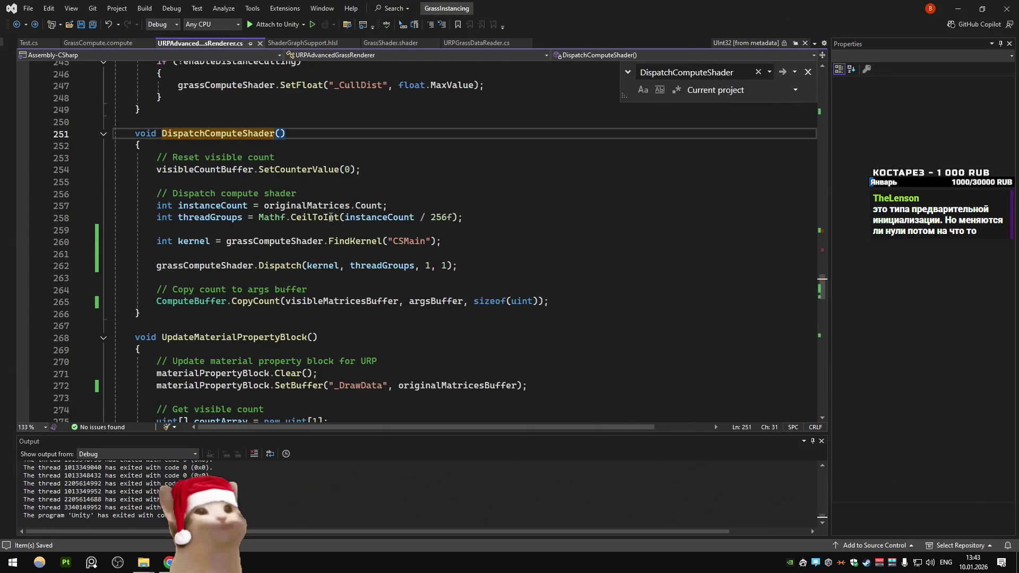
Step: Uncomment the args buffer reset if-block in GrassCompute.compute
scroll(330, 217, "up", 20)
scroll(324, 220, "up", 20)
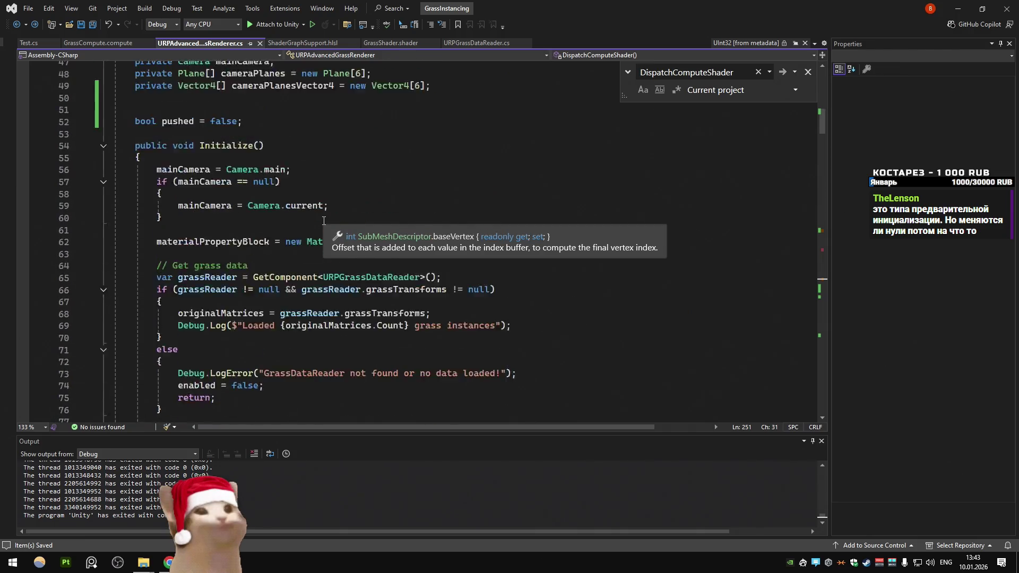
scroll(324, 221, "up", 12)
scroll(324, 220, "down", 9)
scroll(323, 220, "down", 20)
scroll(302, 232, "down", 7)
key("ctrl+minus")
key("ctrl+minus")
mouse_move(111, 361)
left_mouse_down()
mouse_move(72, 314)
mouse_move(74, 273)
left_mouse_up()
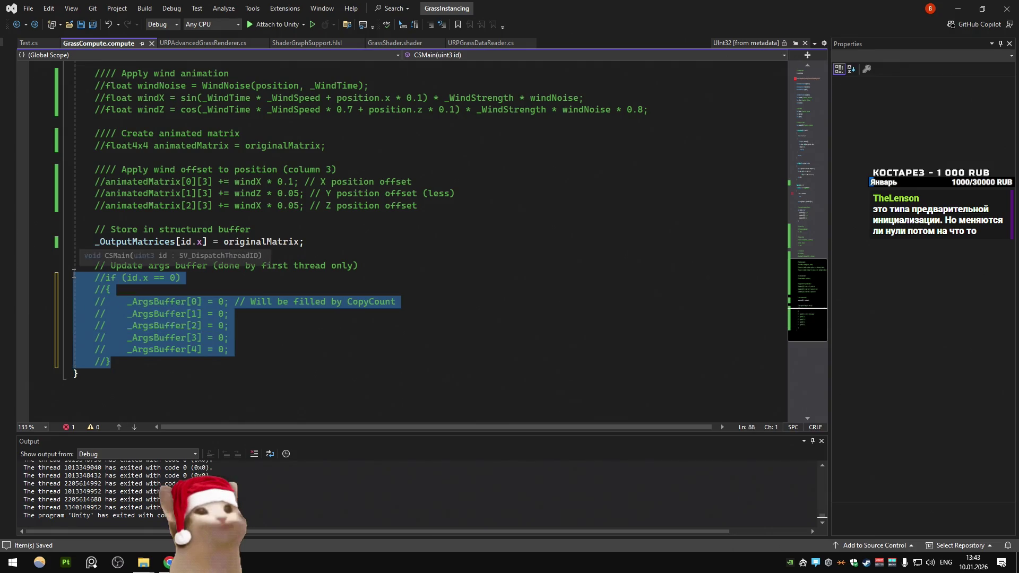
key("ctrl+k")
key("ctrl+u")
left_click(261, 264)
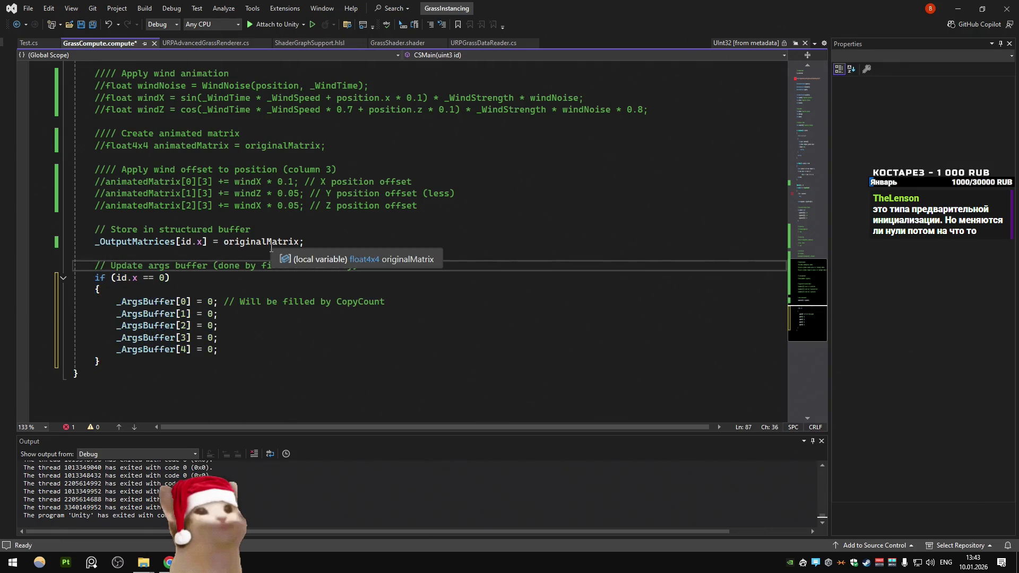
Step: Comment the args buffer reset if-block back out
left_click_drag(100, 361, 72, 277)
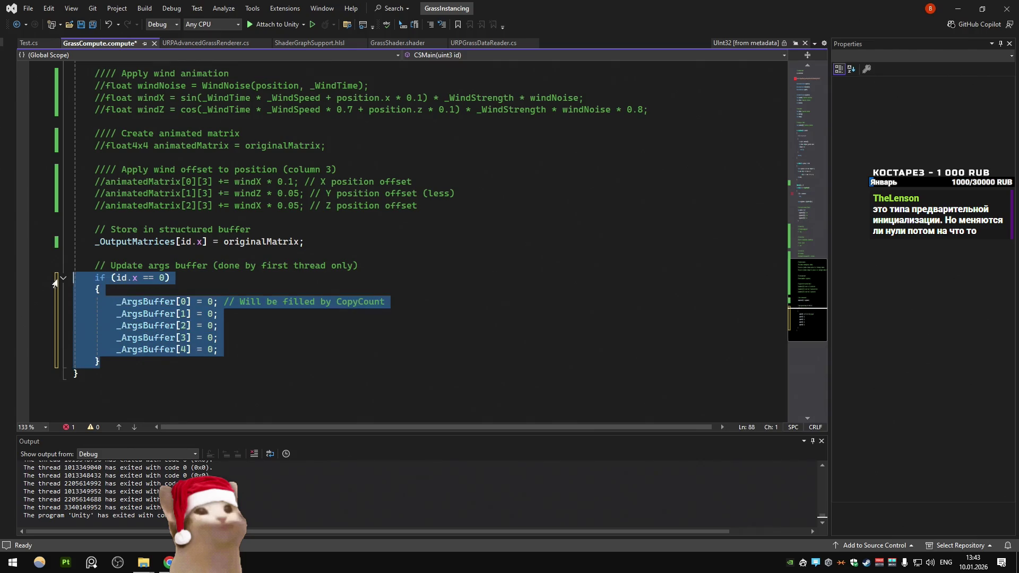
key("ctrl+k")
key("ctrl+c")
left_click(311, 232)
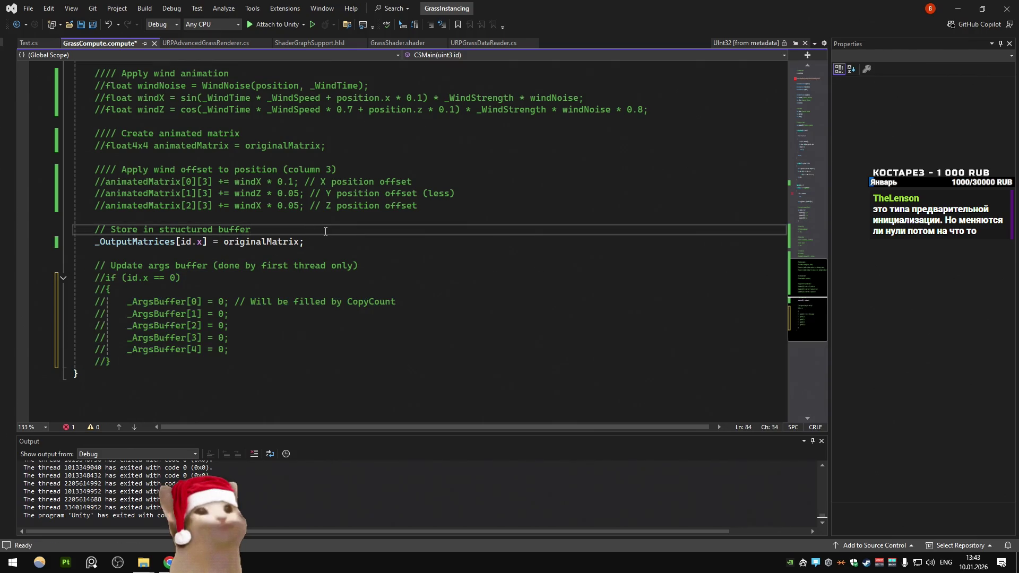
Step: Uncomment the frustum and distance culling code
scroll(325, 232, "up", 5)
scroll(185, 316, "up", 4)
left_click_drag(101, 338, 53, 236)
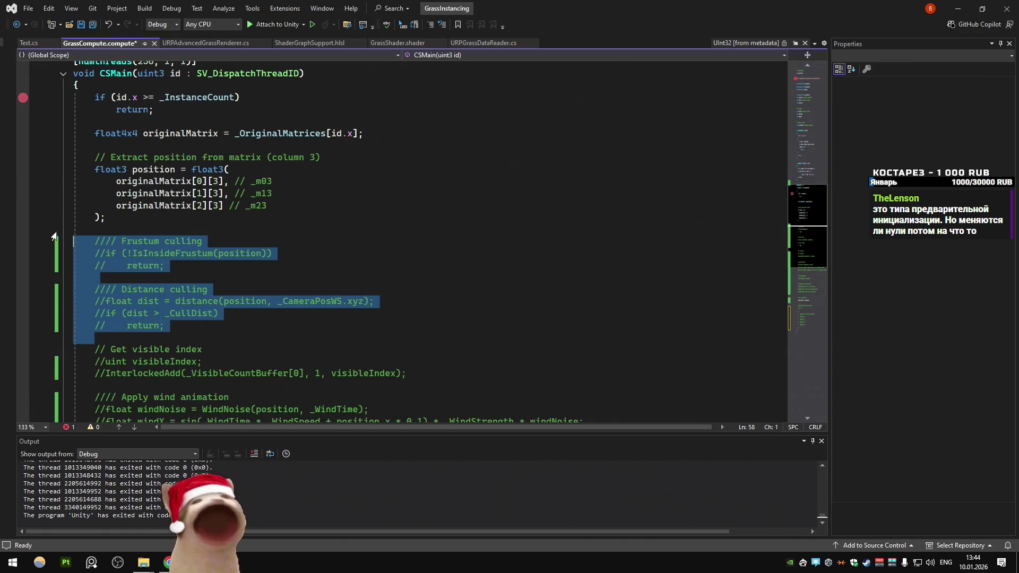
key("ctrl+k")
key("ctrl+u")
left_click(245, 229)
Step: Try uncommenting the Get visible index lines and check originalMatrix in the output line
scroll(245, 232, "down", 2)
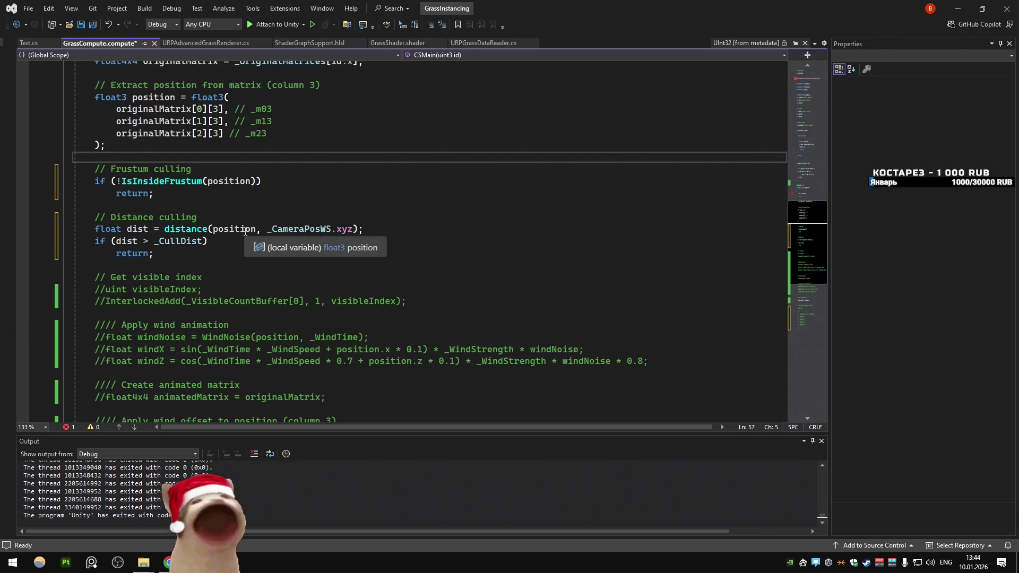
scroll(245, 232, "down", 2)
left_click_drag(202, 217, 49, 216)
mouse_move(407, 229)
left_mouse_down()
mouse_move(53, 218)
mouse_move(34, 206)
left_mouse_up()
key("ctrl+k")
key("ctrl+u")
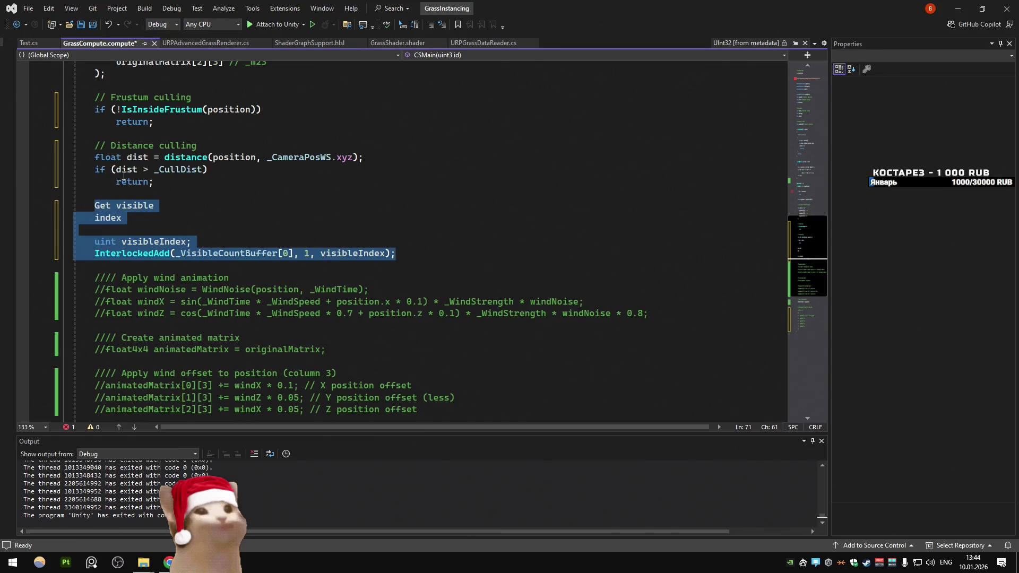
scroll(94, 181, "up", 4)
scroll(212, 197, "down", 12)
double_click(260, 194)
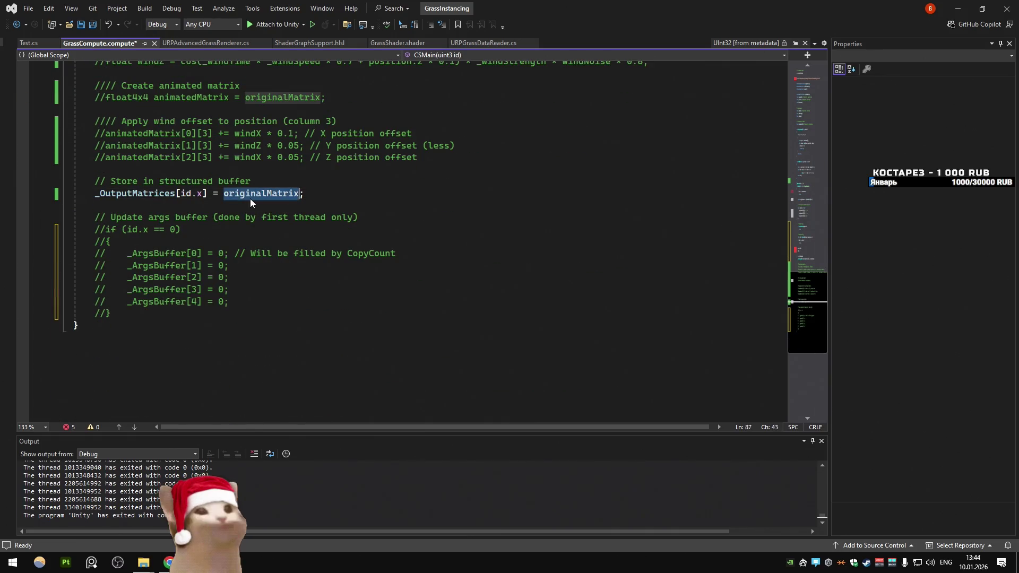
scroll(338, 201, "up", 11)
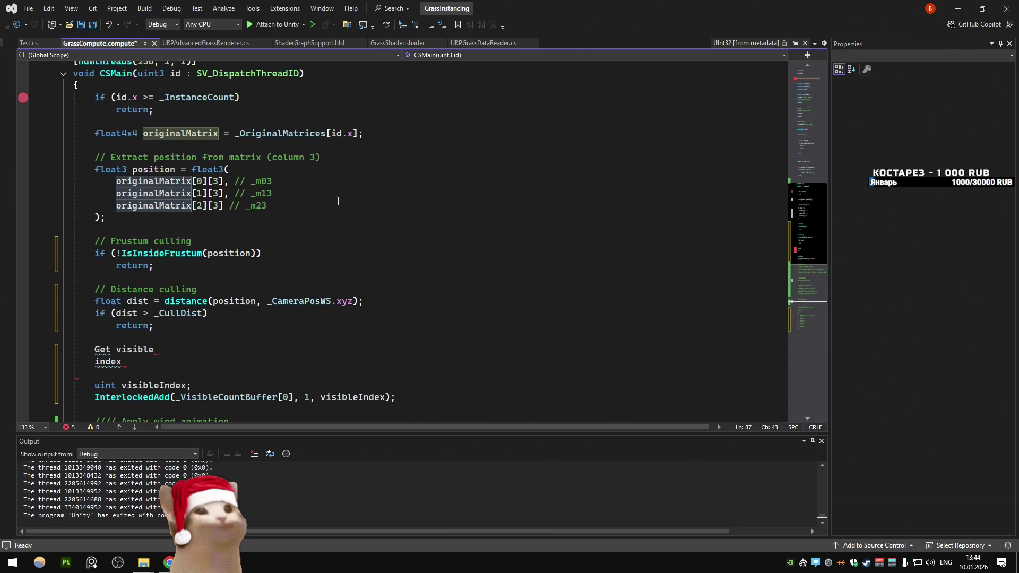
scroll(338, 201, "down", 2)
Step: Undo the accidental comment split and uncomment the visibleIndex and InterlockedAdd lines
key("ctrl+z")
key("ctrl+z")
key("ctrl+z")
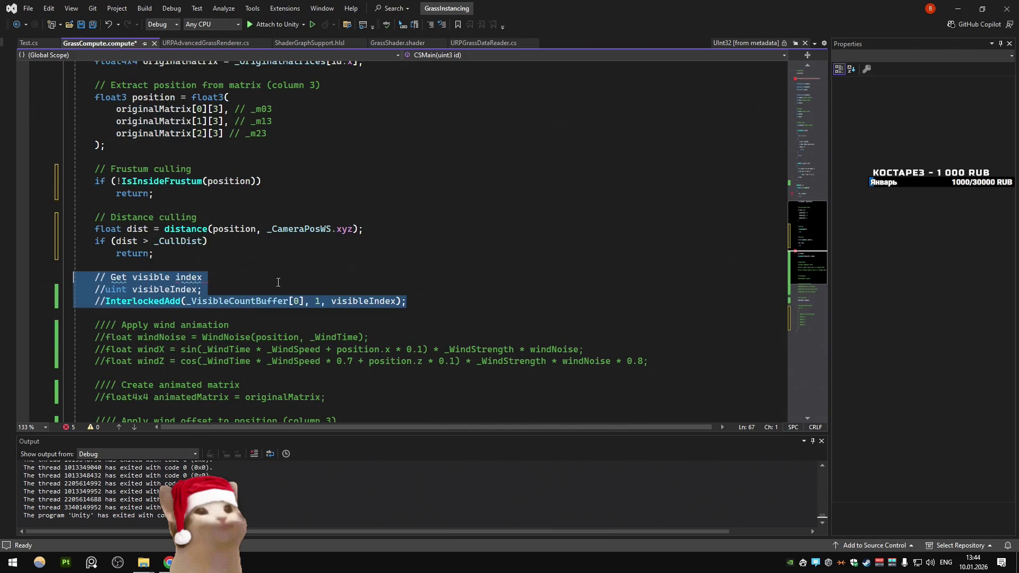
key("End")
key("shift+Down")
key("shift+Down")
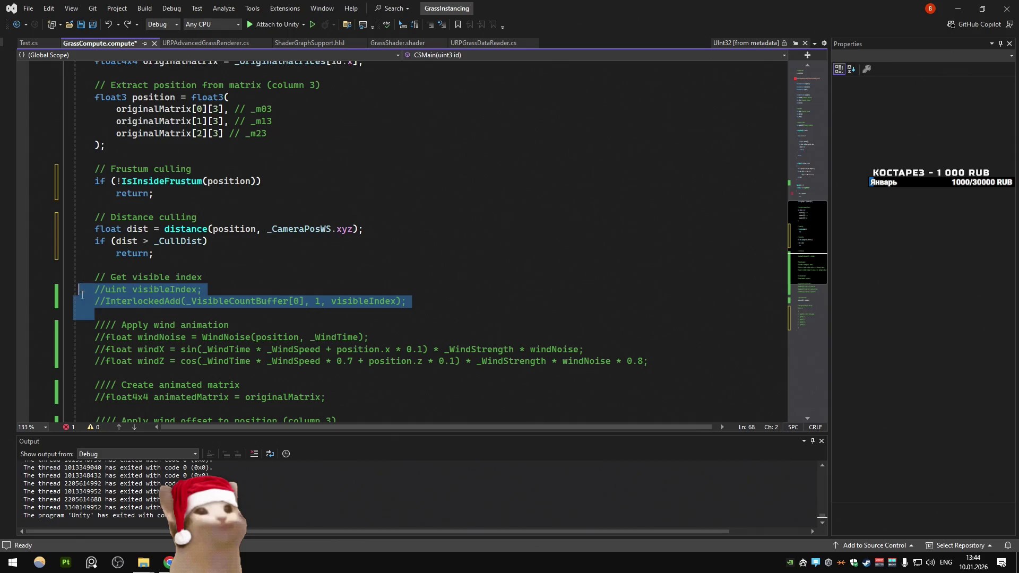
key("ctrl+k")
key("ctrl+u")
left_click(342, 219)
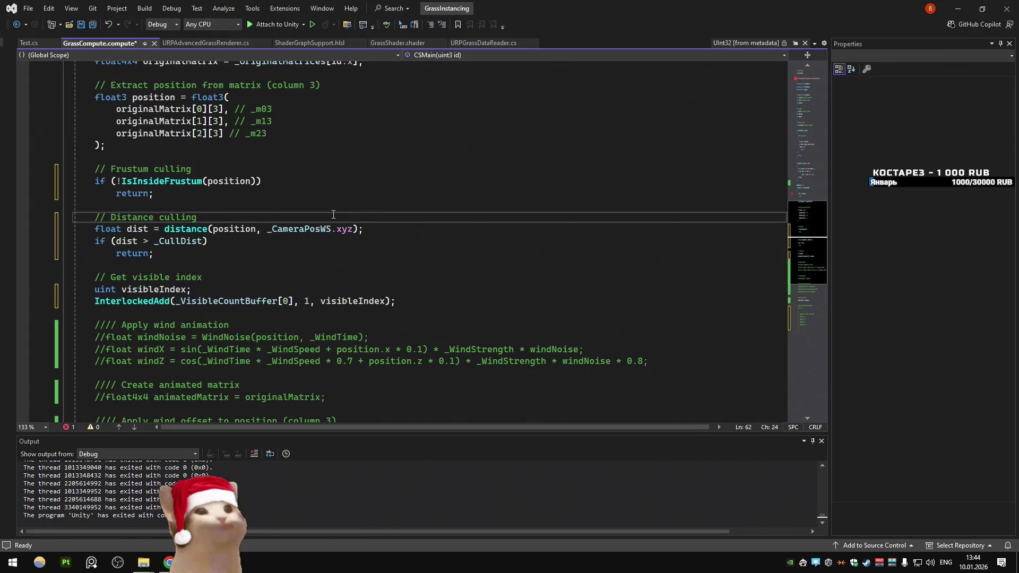
Step: Save GrassCompute.compute and return to URPAdvancedGrassRenderer.cs at the dispatch call
scroll(334, 214, "down", 8)
left_click(334, 215)
left_click_drag(63, 192, 210, 295)
key("ctrl+s")
left_click(202, 43)
left_click(286, 221)
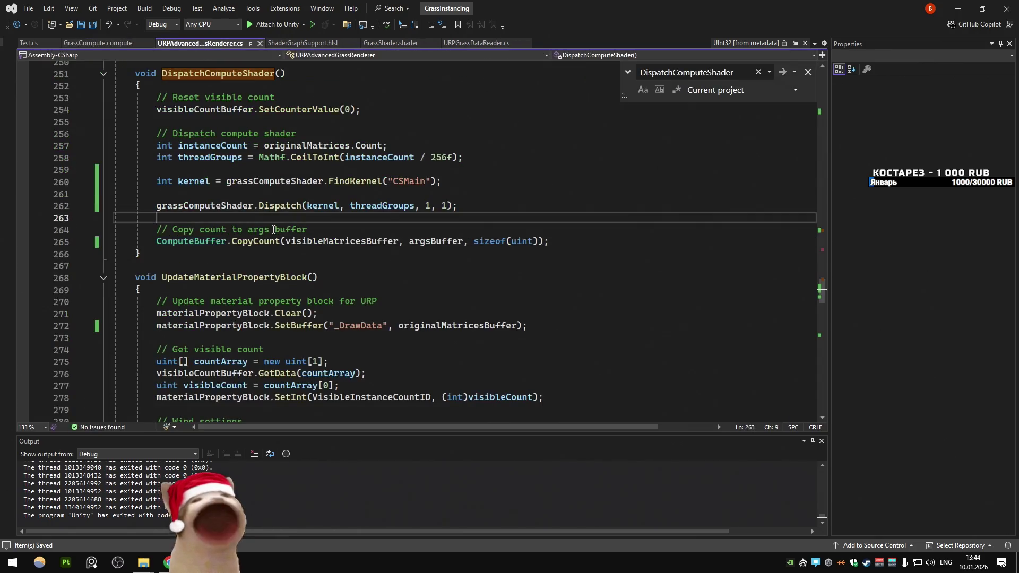
Step: Start Play mode in Unity and restore the normal editor layout from the maximized Game view
left_click(957, 9)
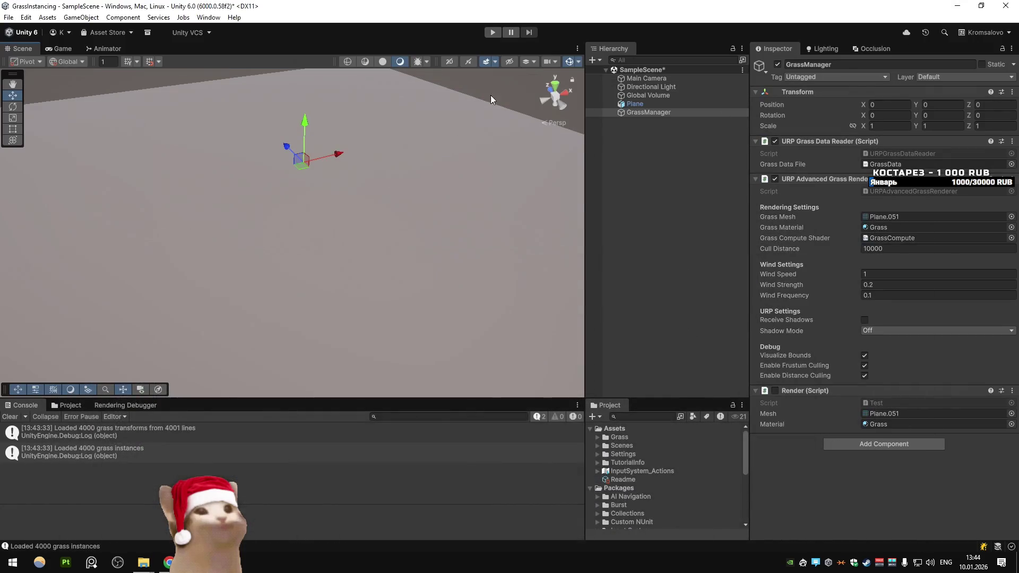
left_click(493, 34)
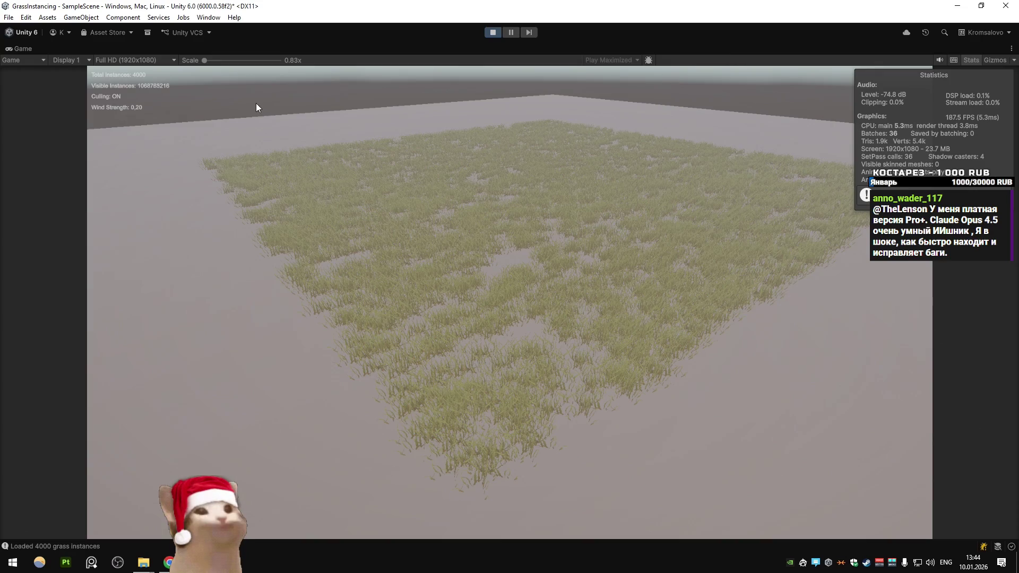
right_click(26, 46)
left_click(53, 79)
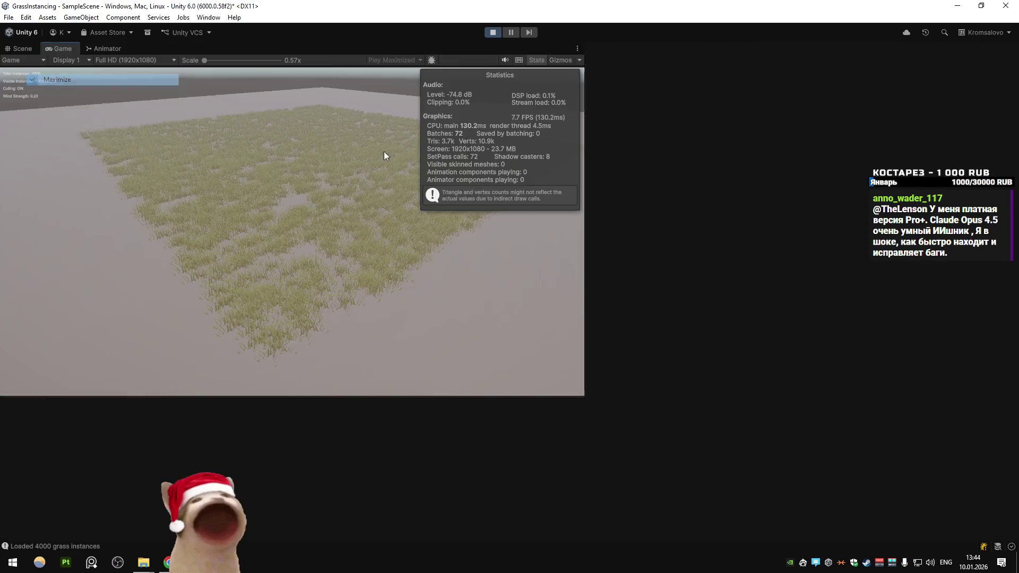
Step: Scrub the grass renderer's Cull Distance lower in the Inspector
left_click_drag(853, 250, 834, 250)
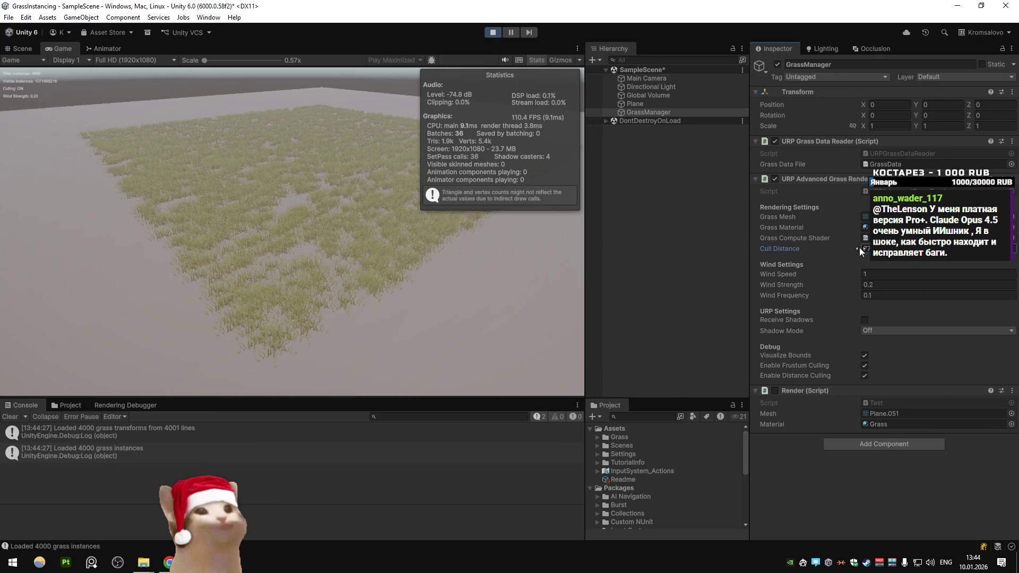
mouse_move(764, 245)
left_mouse_down()
mouse_move(780, 260)
mouse_move(771, 250)
mouse_move(841, 255)
mouse_move(679, 256)
mouse_move(775, 263)
left_mouse_up()
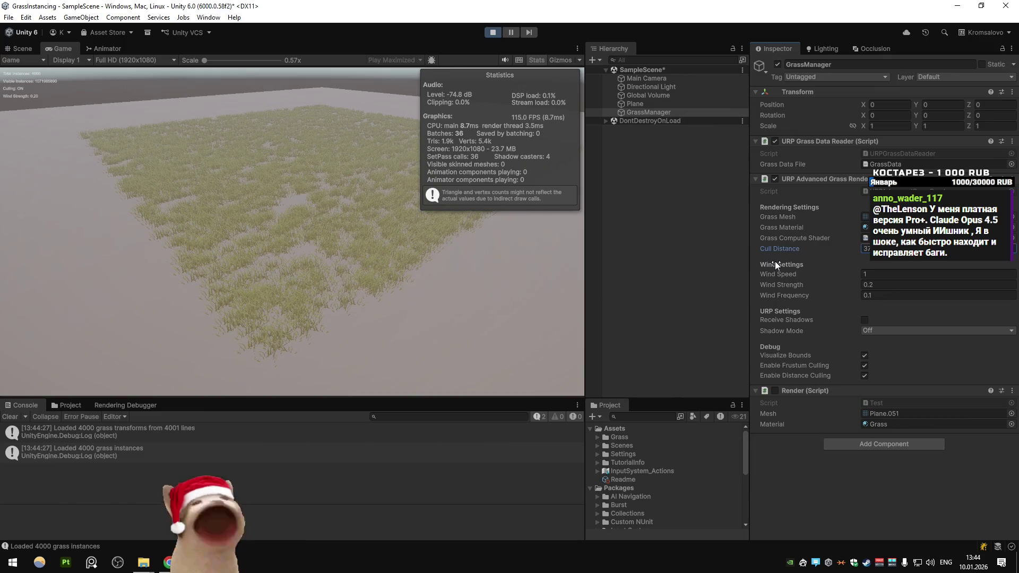
key("alt+Tab")
scroll(316, 274, "up", 15)
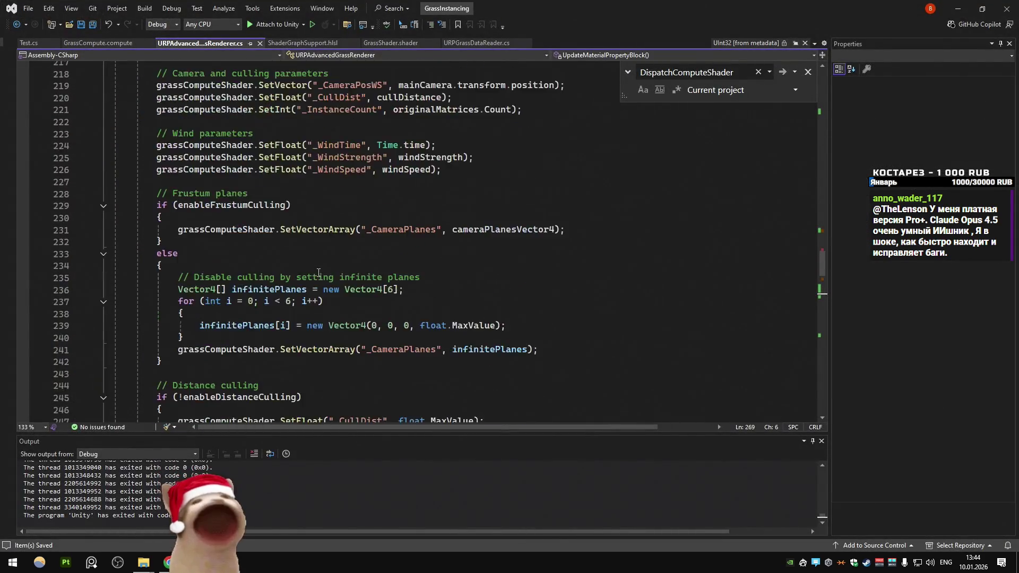
Step: Select _CullDist where cullDistance is passed on line 220 and search for it
scroll(334, 253, "down", 2)
double_click(409, 241)
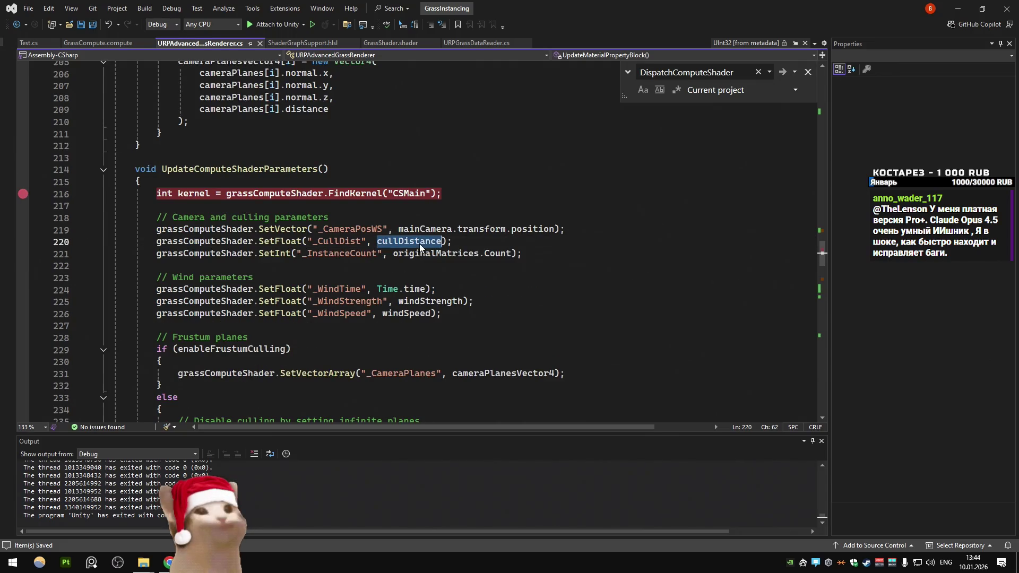
double_click(338, 241)
key("ctrl+f")
left_click(115, 43)
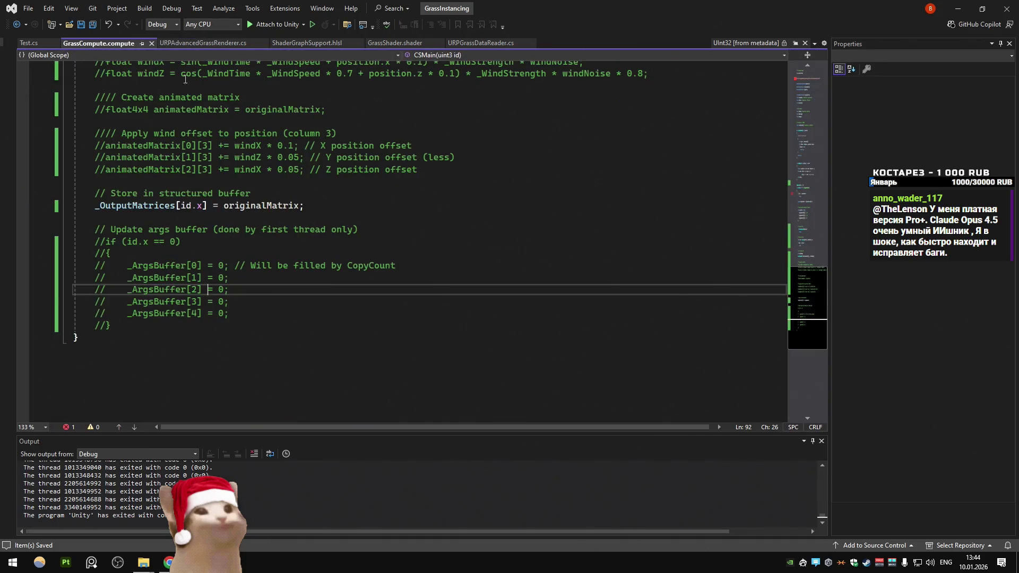
key("ctrl+Tab")
key("ctrl+Tab")
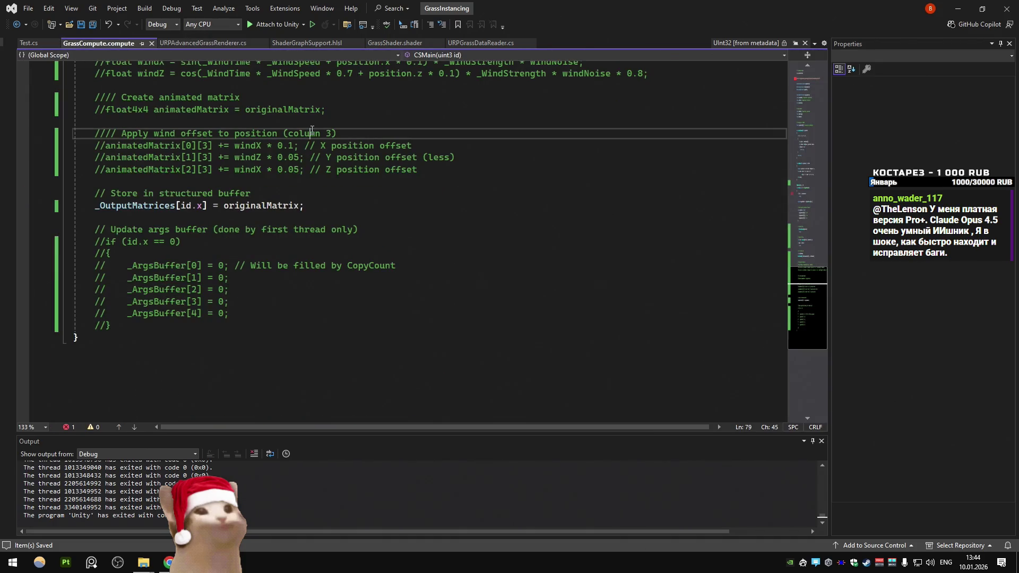
Step: Find _CullDist in GrassCompute.compute and inspect its distance-culling use with _CameraPosWS
key("ctrl+f")
key("Return")
scroll(324, 160, "up", 3)
left_click(311, 178)
left_click(218, 253)
left_click(233, 265)
left_click(326, 265)
scroll(367, 253, "up", 9)
scroll(367, 253, "up", 5)
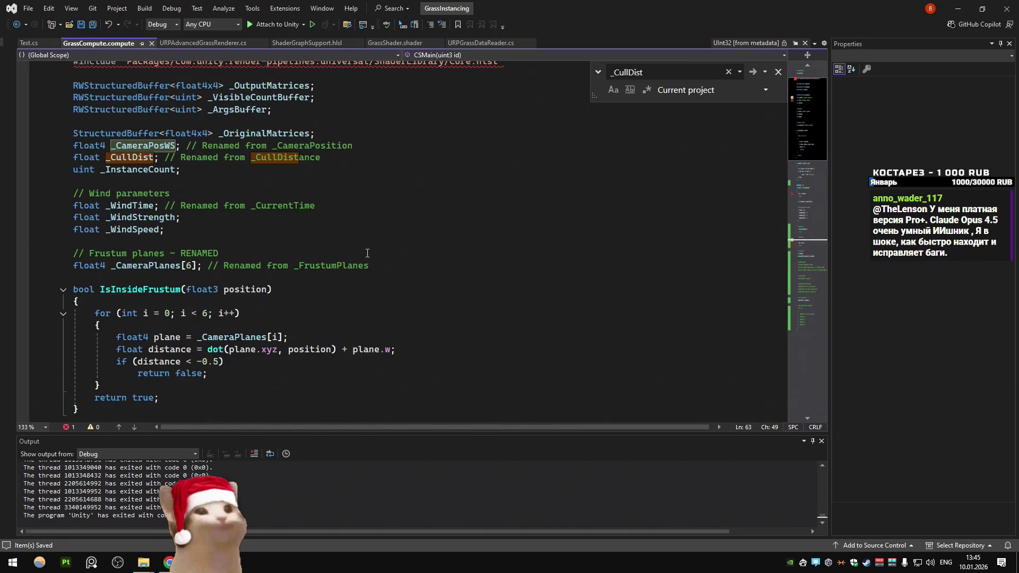
key("F3")
key("F3")
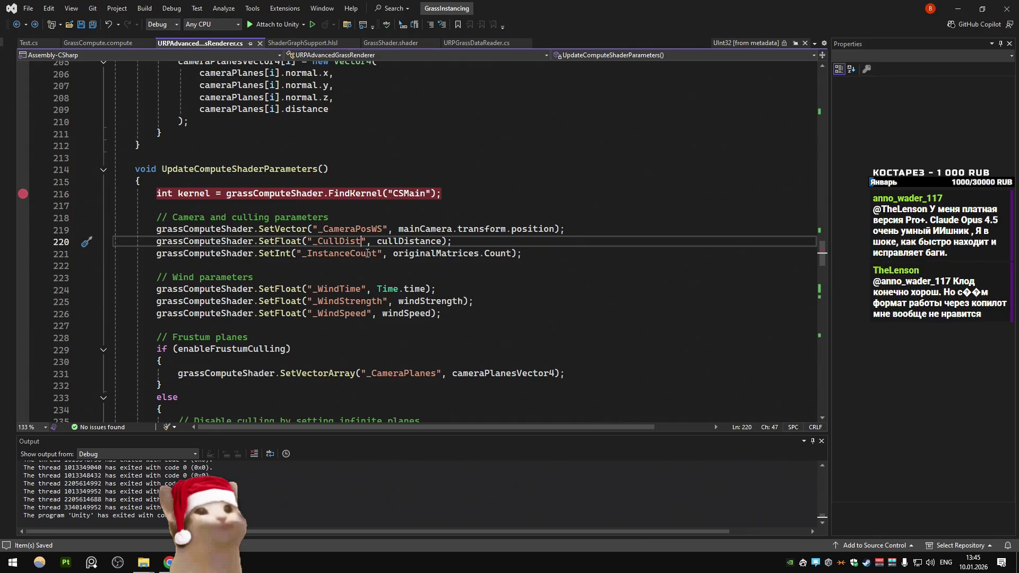
left_click(957, 8)
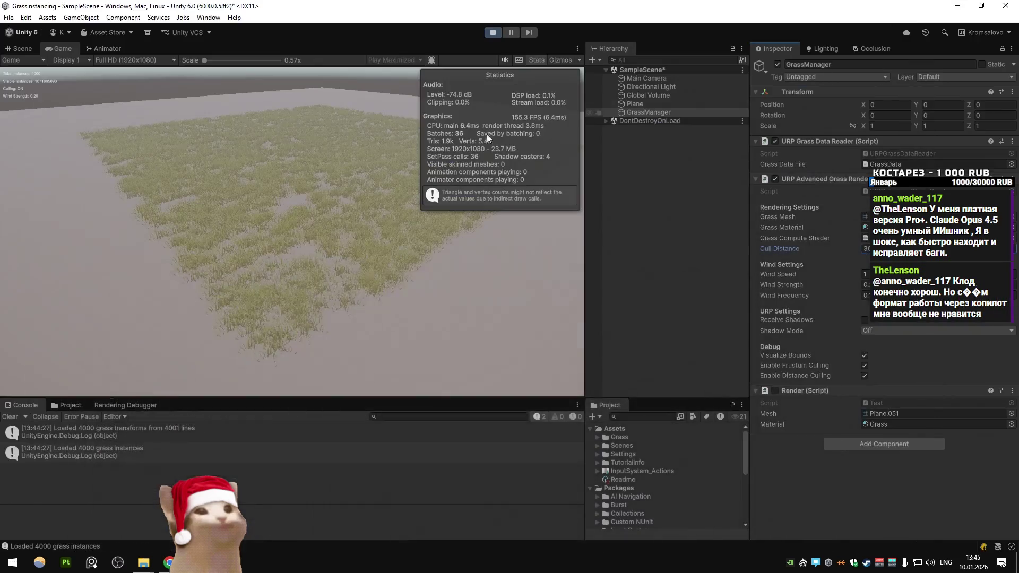
Step: Orbit the Scene view to inspect the grass field's bounds, then return to the Game view
left_click(24, 49)
mouse_move(435, 209)
left_mouse_down()
mouse_move(272, 212)
mouse_move(139, 125)
left_mouse_up()
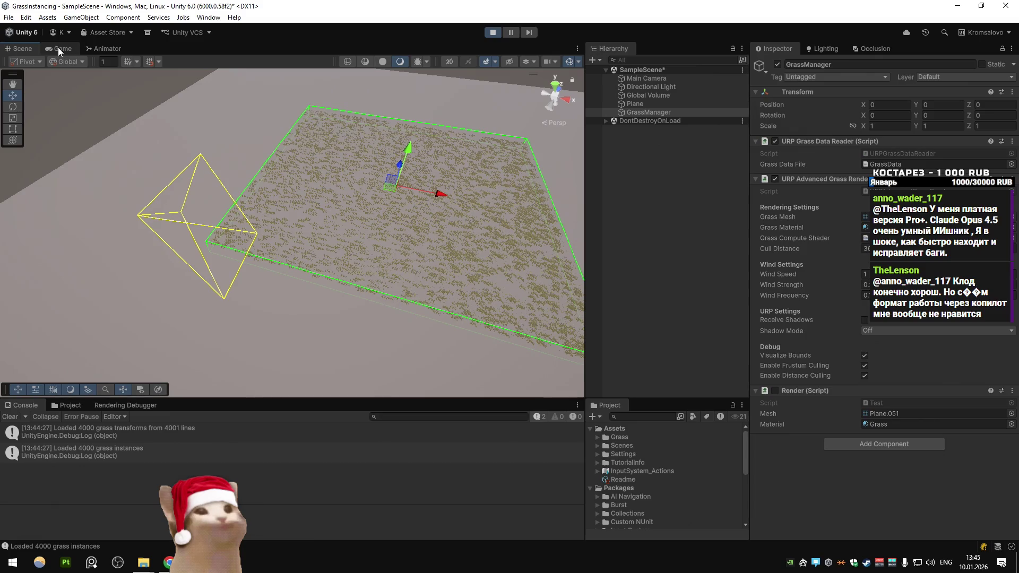
left_click(58, 49)
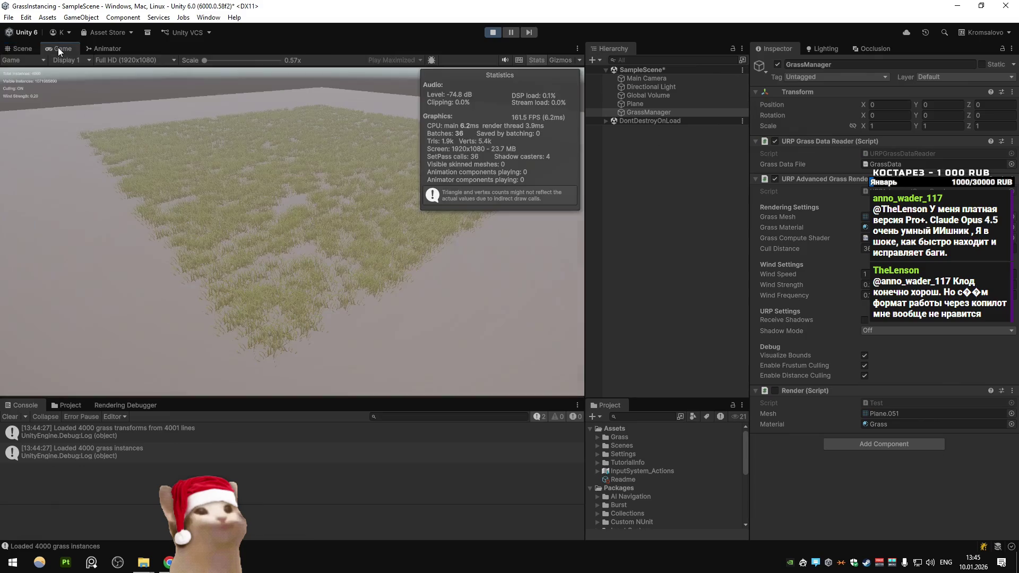
Step: Select GrassManager and scrub its Cull Distance value upward
left_click(651, 79)
left_click(651, 113)
left_click(822, 250)
mouse_move(731, 246)
left_mouse_down()
mouse_move(546, 242)
mouse_move(1008, 258)
mouse_move(637, 255)
mouse_move(735, 253)
left_mouse_up()
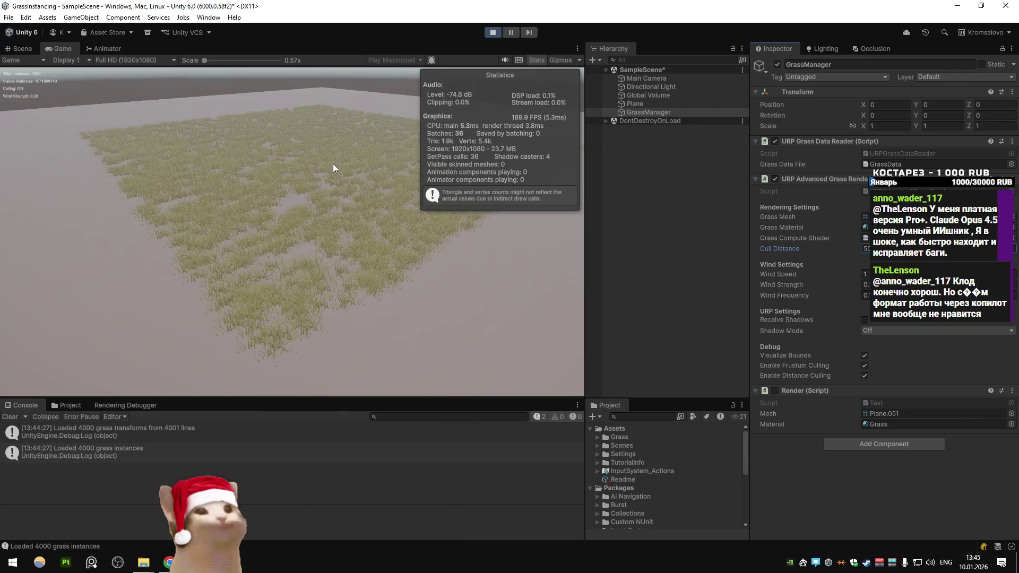
key("alt+Tab")
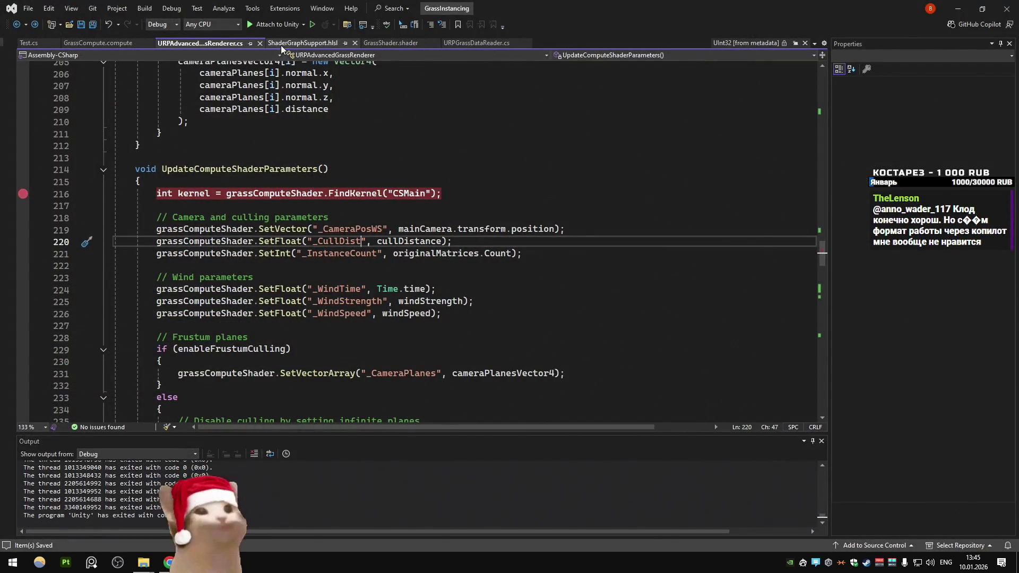
Step: Uncomment the wind noise, animatedMatrix declaration and wind offset lines in GrassCompute.compute
left_click(75, 44)
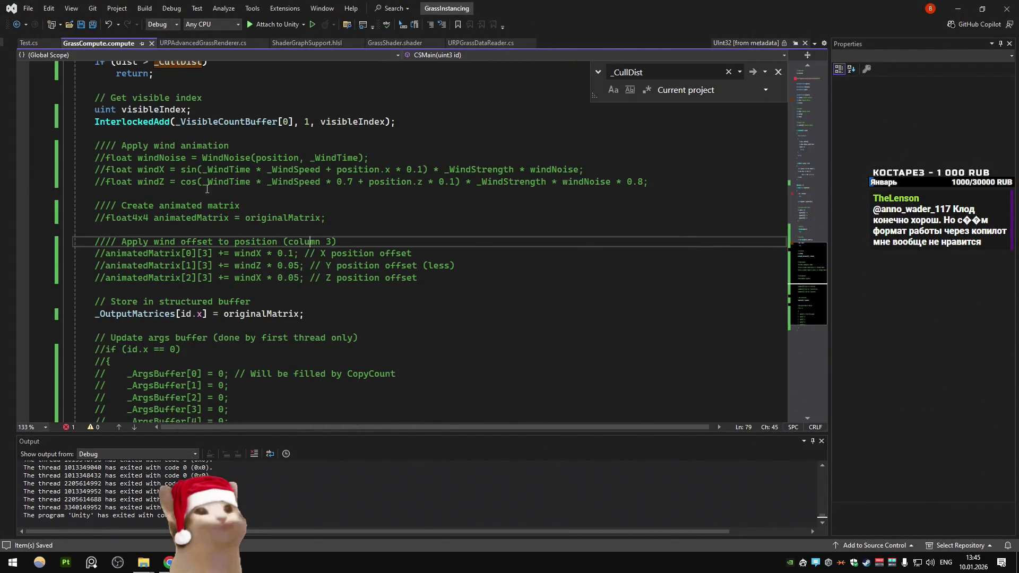
mouse_move(649, 181)
left_mouse_down()
mouse_move(79, 170)
mouse_move(55, 153)
left_mouse_up()
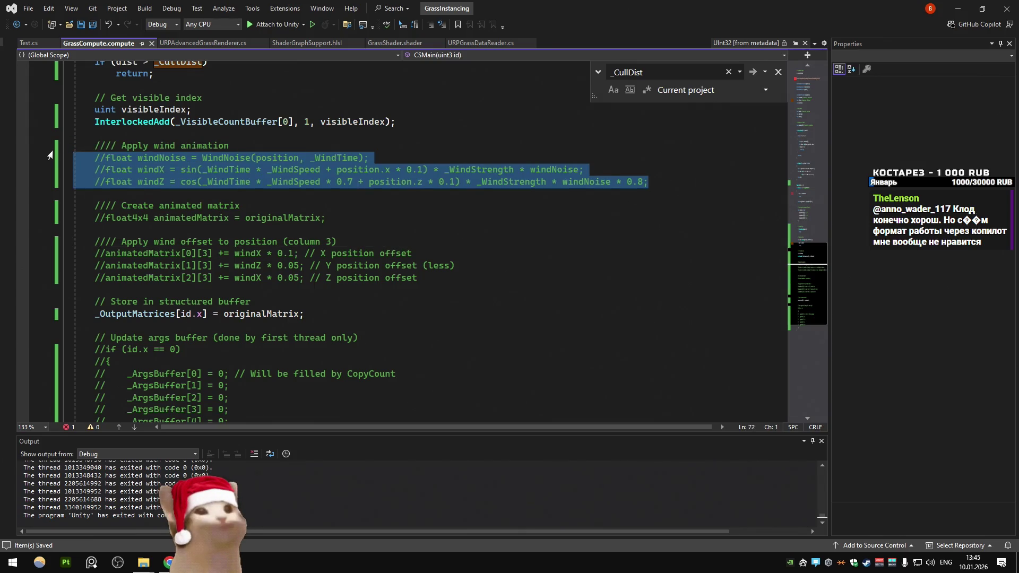
key("ctrl+k")
key("ctrl+u")
left_click_drag(325, 217, 65, 214)
key("ctrl+k")
key("ctrl+u")
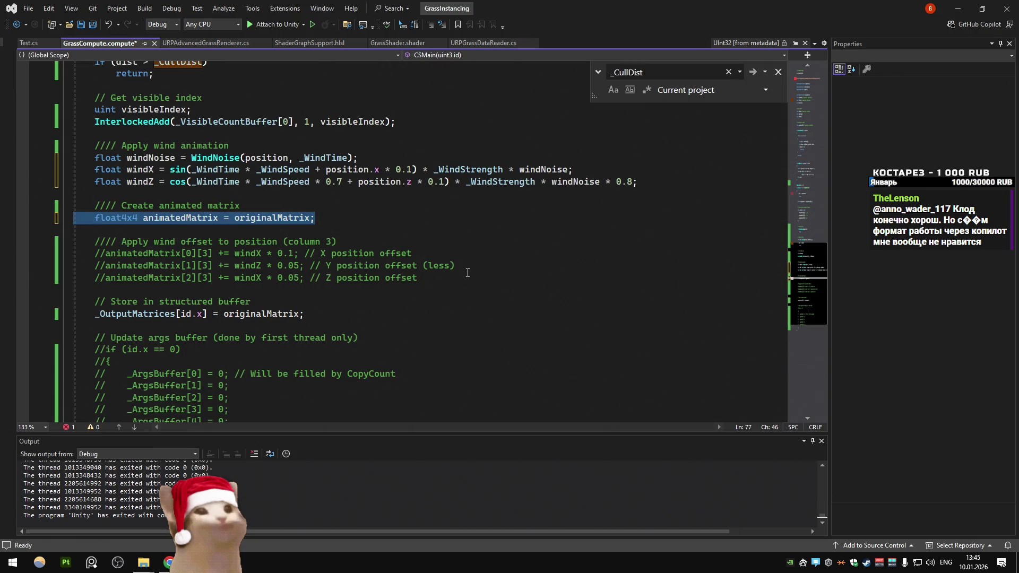
left_click_drag(418, 278, 29, 252)
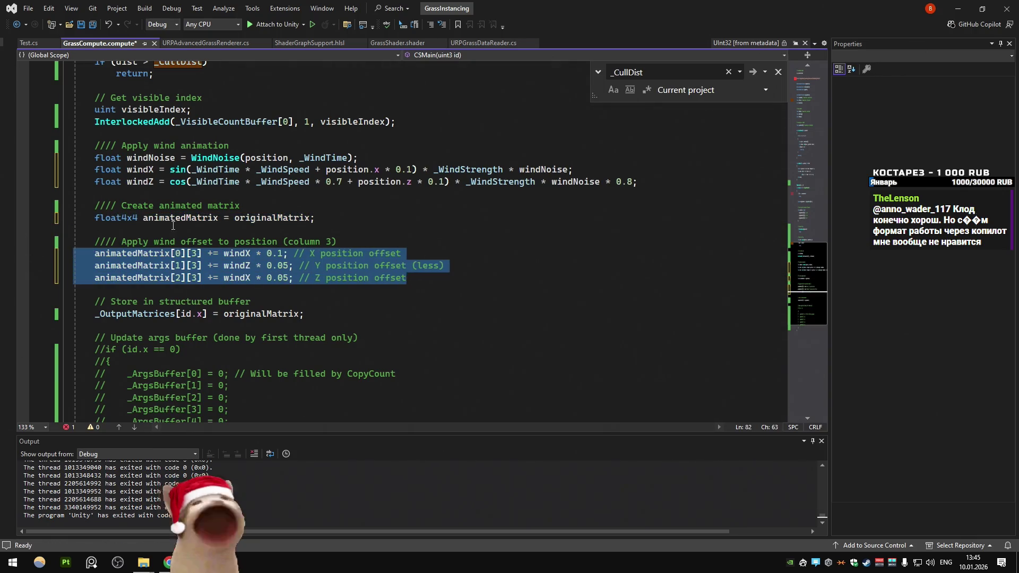
key("ctrl+k")
key("ctrl+u")
Step: Replace originalMatrix with animatedMatrix in the _OutputMatrices line and save
left_click(252, 321)
double_click(260, 314)
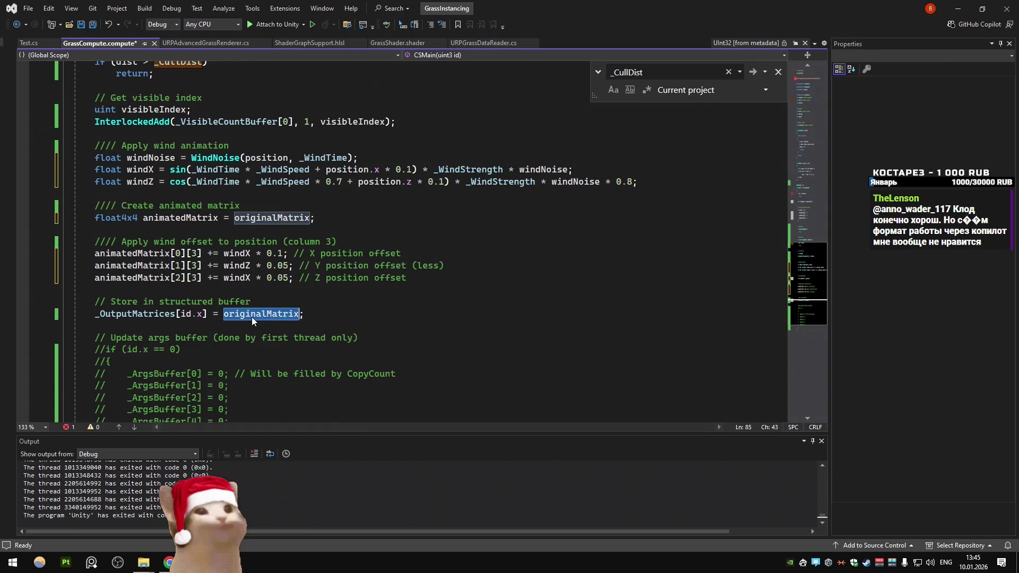
type("animatedMatrix")
key("ctrl+s")
left_click(94, 194)
key("alt+Tab")
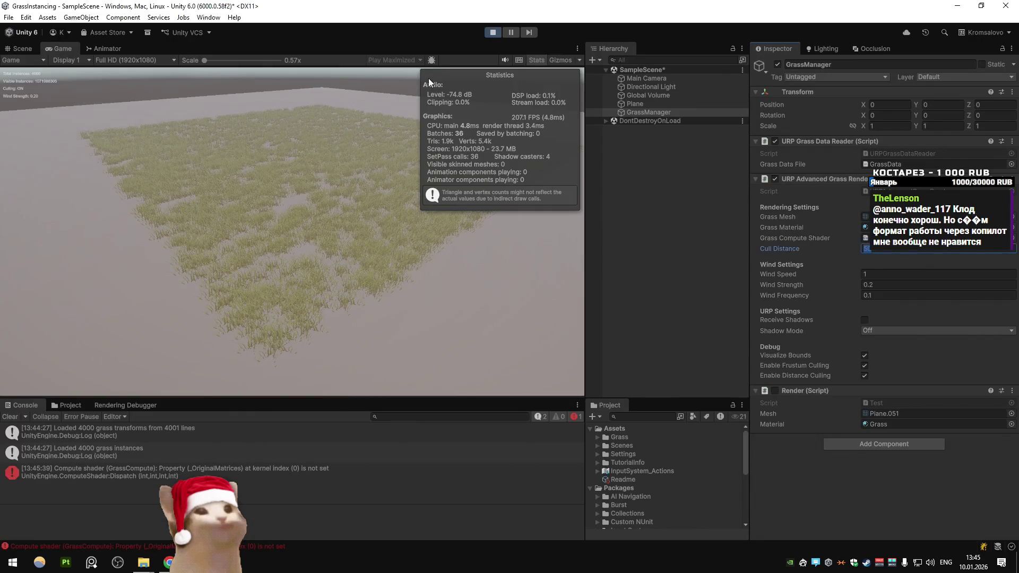
Step: Enter Play mode, restore the editor layout and fly the Scene camera down into the grass
key("ctrl+p")
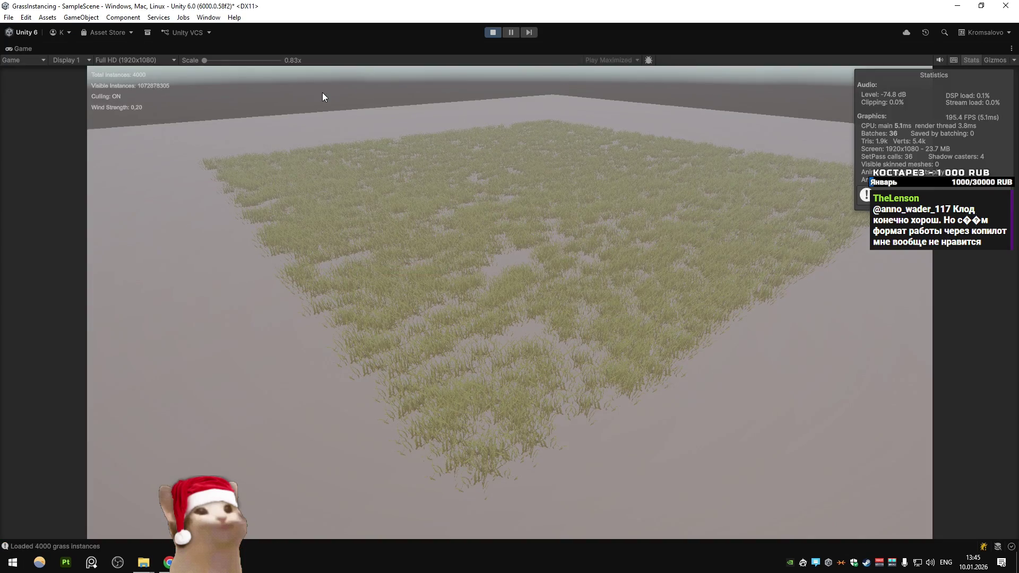
right_click(27, 46)
left_click(46, 65)
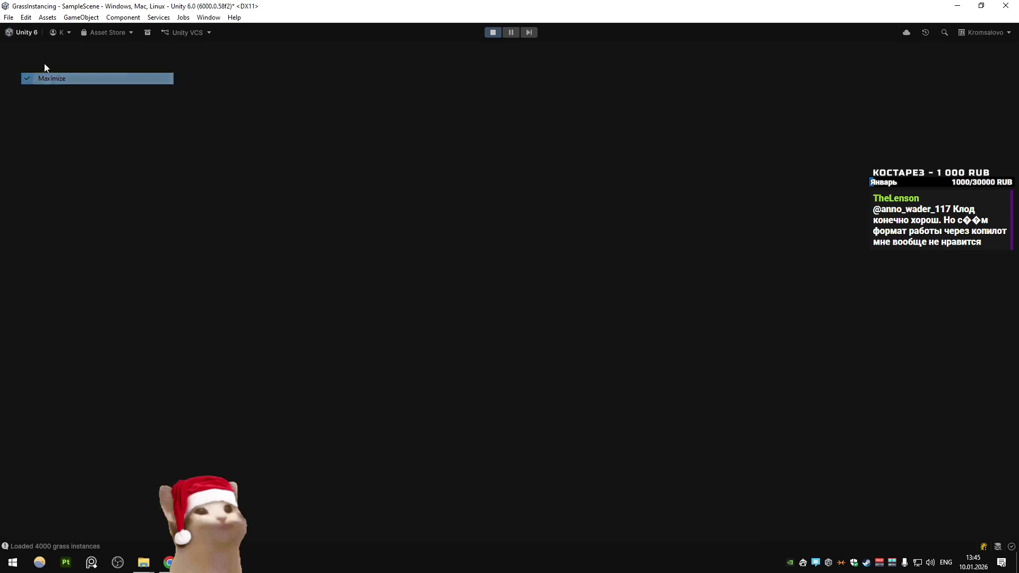
key("ctrl+1")
mouse_move(311, 172)
left_mouse_down()
mouse_move(359, 177)
mouse_move(387, 114)
mouse_move(454, 116)
left_mouse_up()
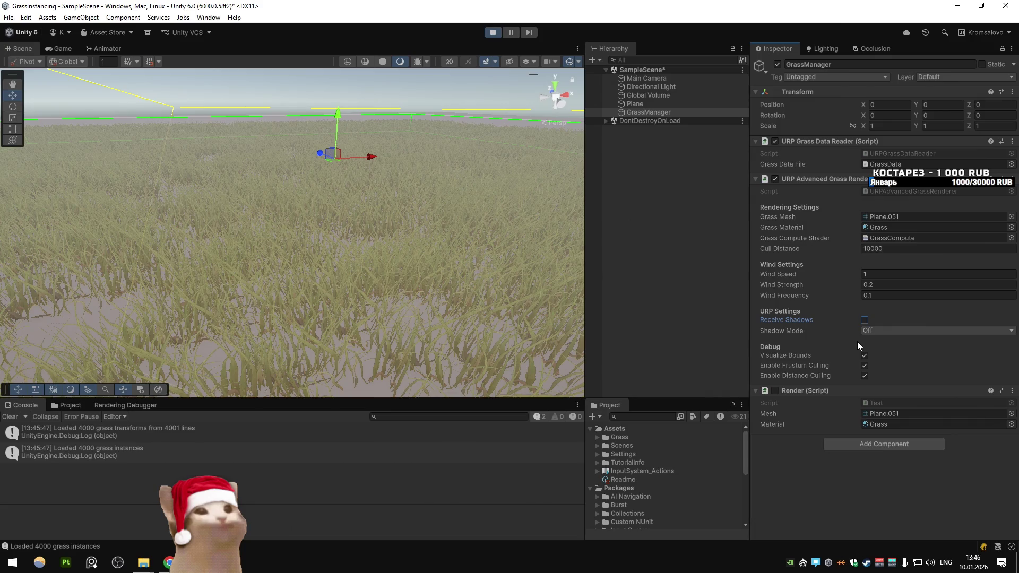
Step: Try Cull Distance values of 50 and then 5 while viewing the grass
left_click(902, 248)
type("50")
key("Return")
mouse_move(425, 196)
left_mouse_down()
mouse_move(418, 211)
mouse_move(191, 168)
mouse_move(212, 159)
left_mouse_up()
left_click(902, 248)
key("BackSpace")
key("Return")
left_click_drag(351, 202, 310, 197)
Step: Set Cull Distance back to 10000 and stop Play mode
mouse_move(796, 247)
left_mouse_down()
mouse_move(816, 248)
mouse_move(46, 278)
mouse_move(114, 272)
left_mouse_up()
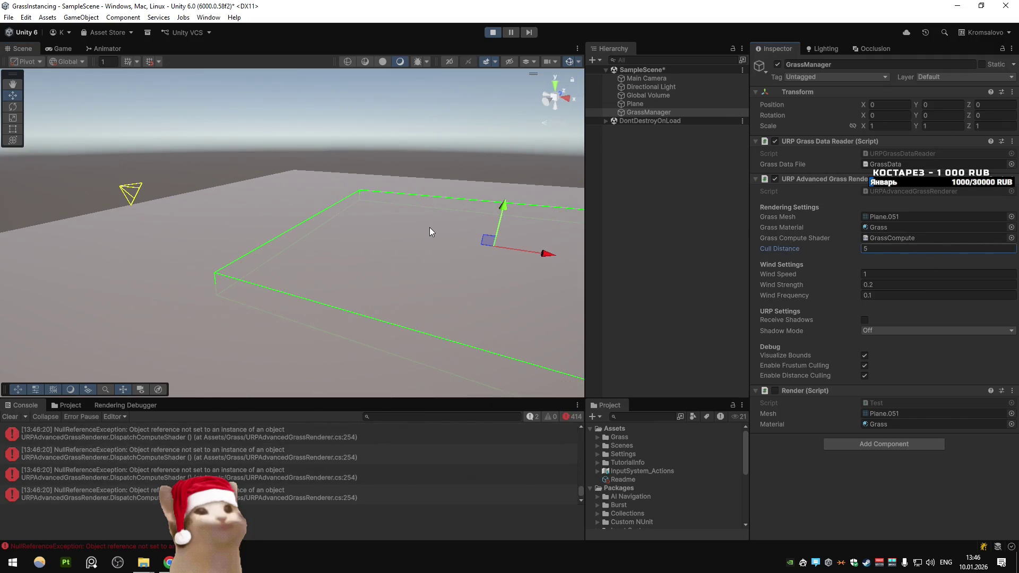
type("10000")
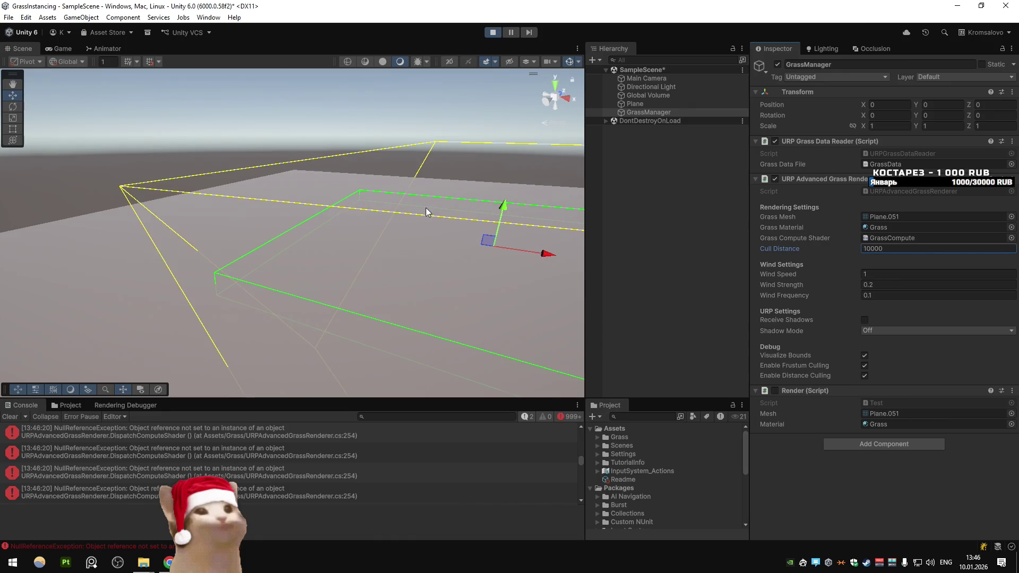
left_click(492, 33)
key("alt+Tab")
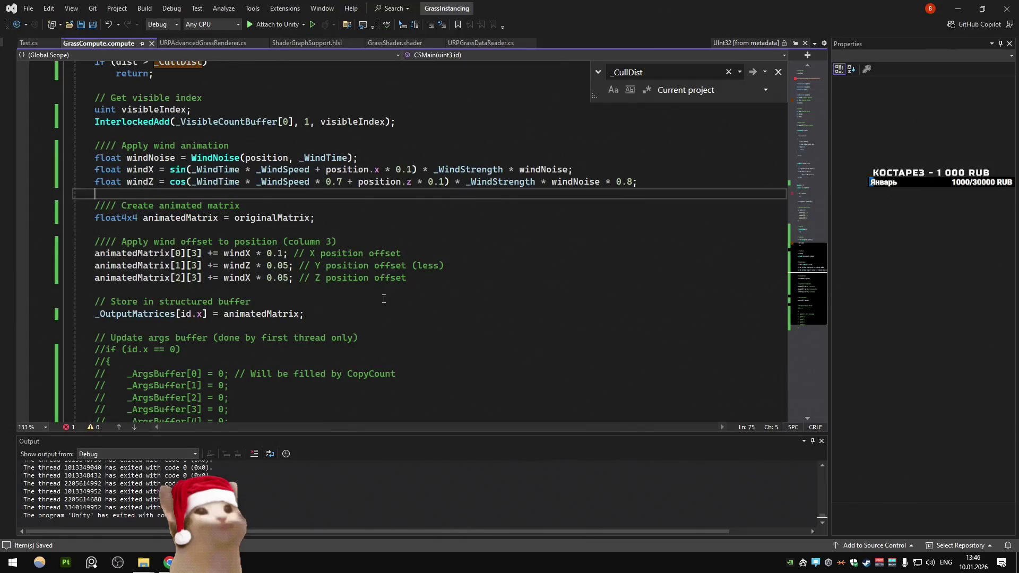
Step: On line 272, swap originalMatricesBuffer for visibleMatricesBuffer as _DrawData and save
scroll(383, 265, "down", 3)
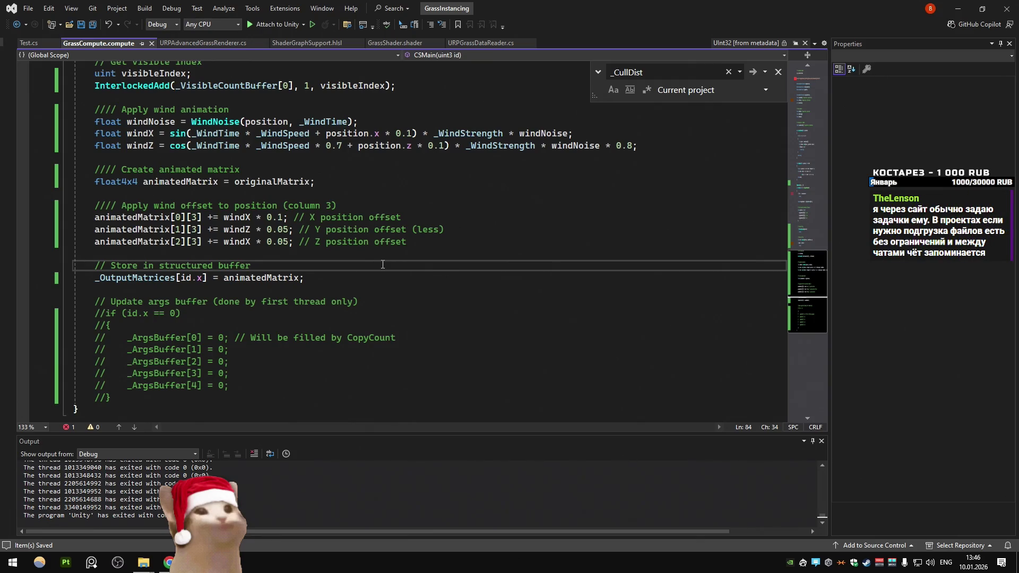
left_click(375, 273)
key("F3")
scroll(434, 248, "down", 10)
scroll(434, 248, "down", 6)
double_click(451, 253)
type("visi")
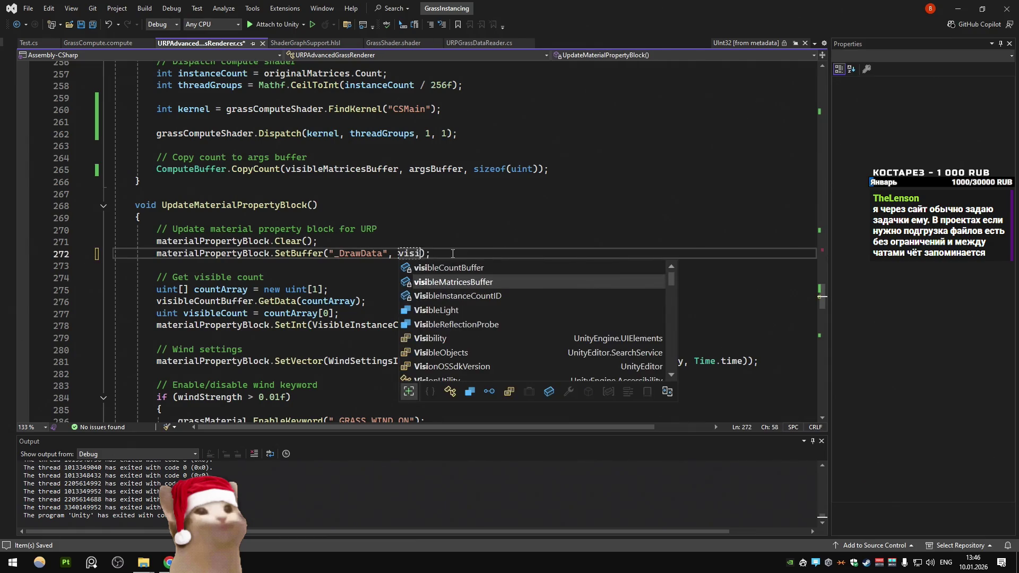
key("Tab")
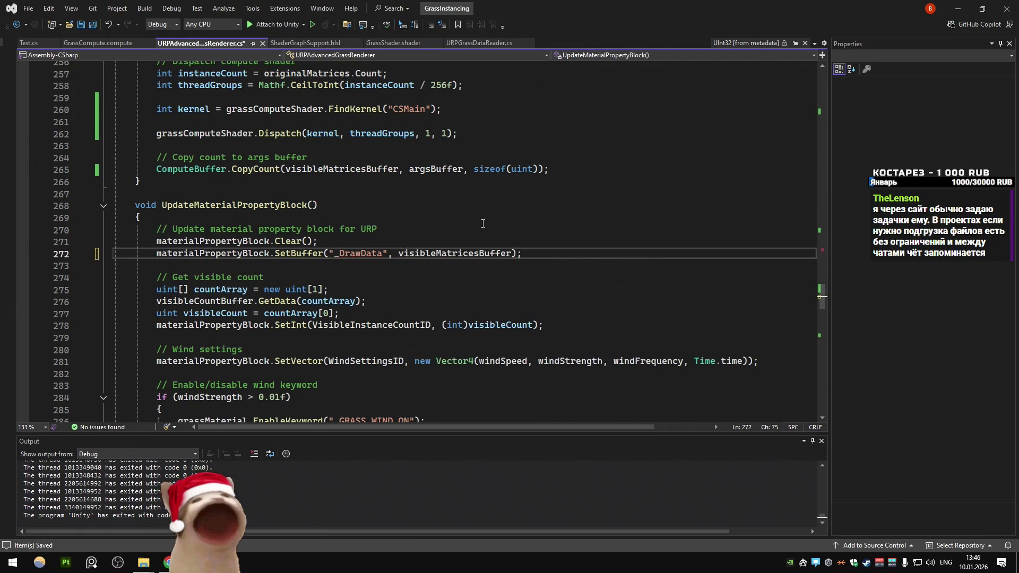
key("ctrl+s")
left_click(479, 42)
left_click(957, 9)
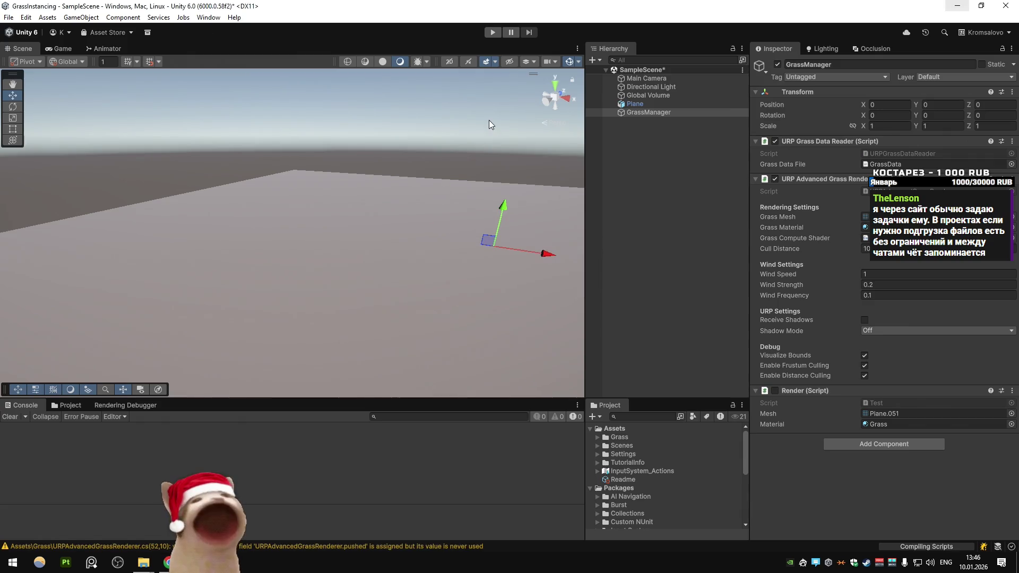
Step: Play the scene with visibleMatricesBuffer bound, see no grass on the plane, then stop
left_click(491, 33)
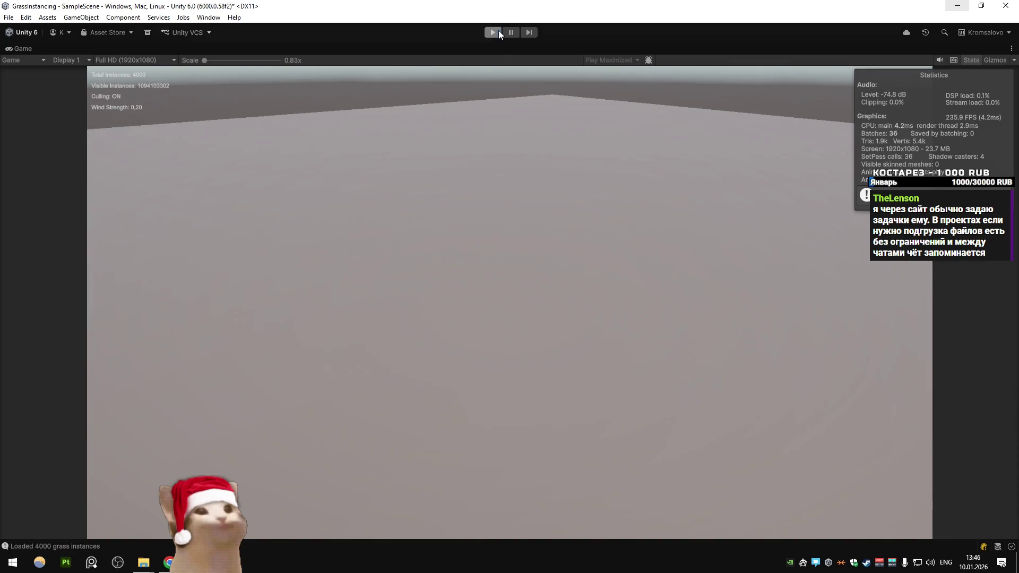
left_click(498, 30)
key("alt+Tab")
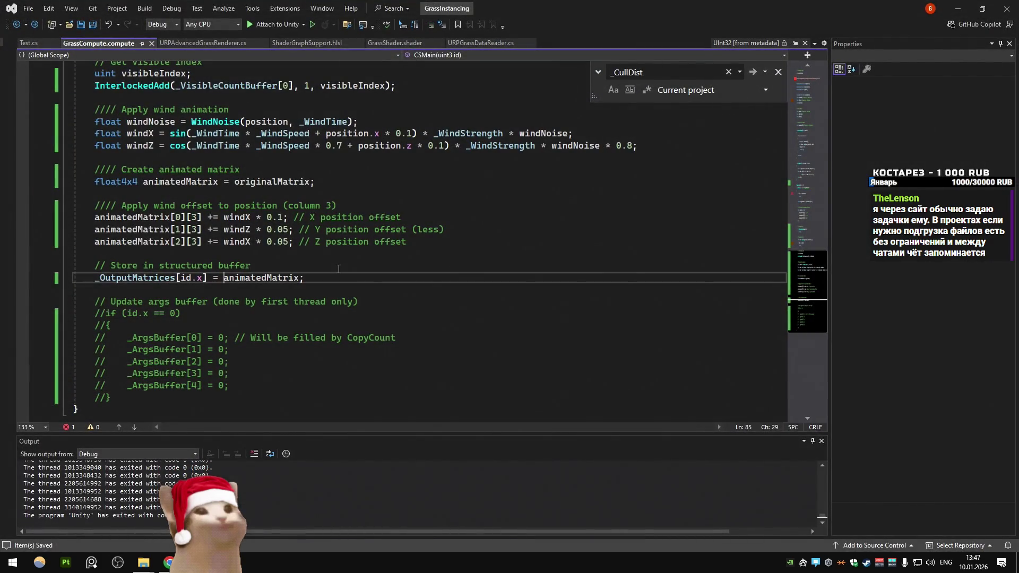
Step: Undo line 85 of GrassCompute.compute back to storing originalMatrix into _OutputMatrices
key("ctrl+Tab")
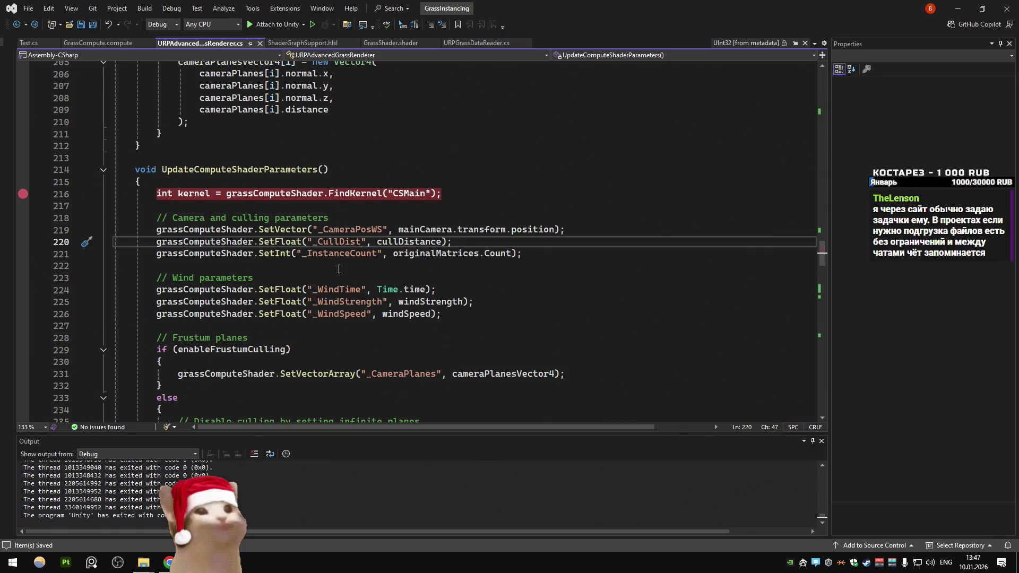
scroll(339, 269, "down", 3)
scroll(332, 265, "down", 2)
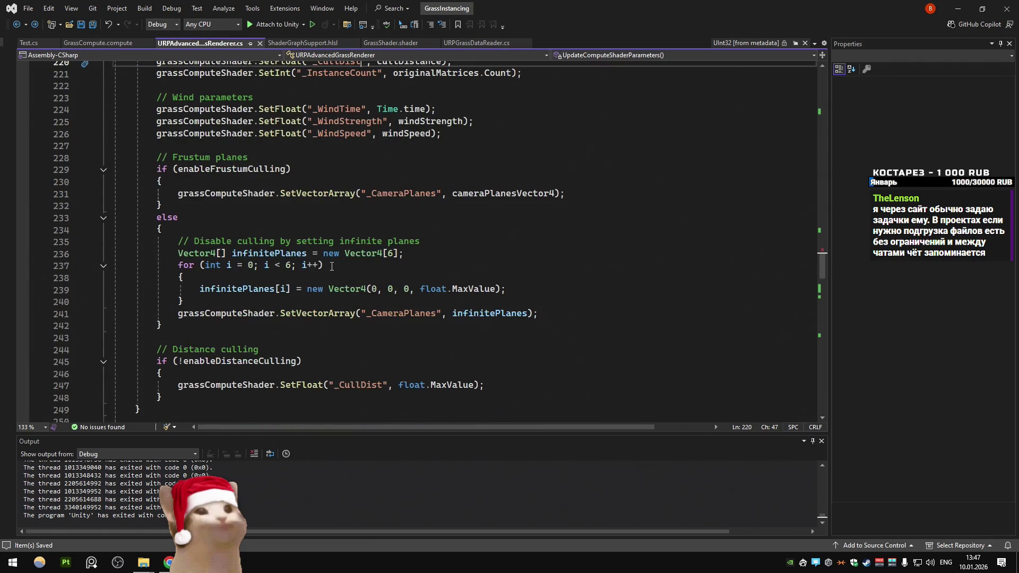
scroll(332, 265, "up", 2)
left_click(98, 43)
left_click(220, 206)
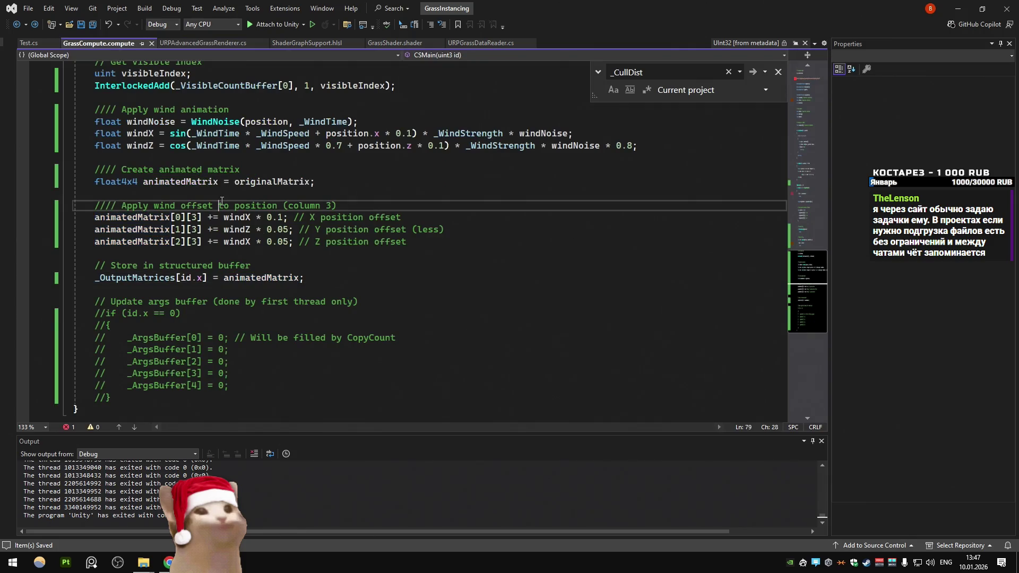
scroll(210, 202, "up", 7)
scroll(355, 243, "down", 6)
key("ctrl+z")
left_click(355, 243)
scroll(354, 243, "up", 2)
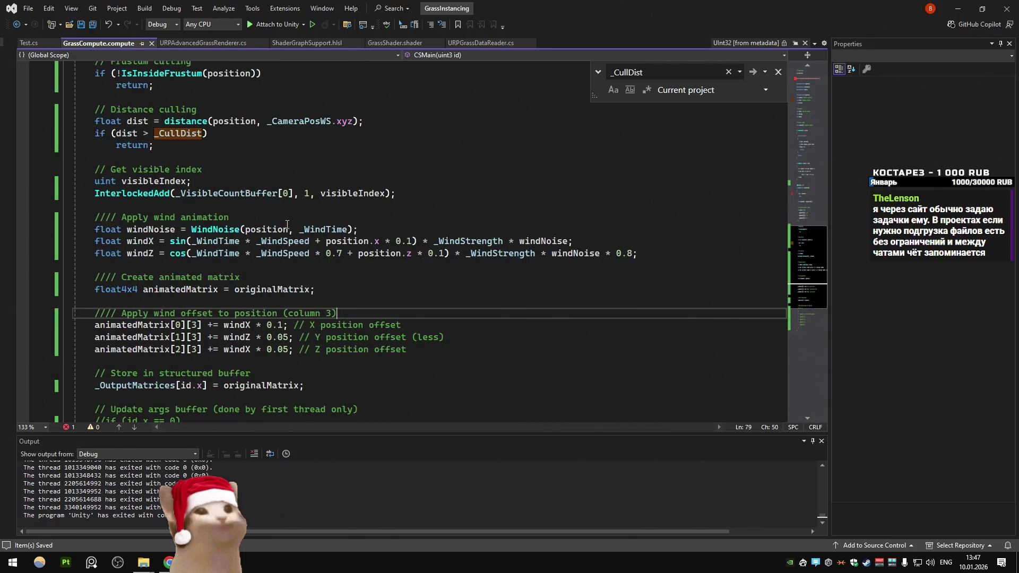
scroll(287, 219, "down", 3)
key("alt+Tab")
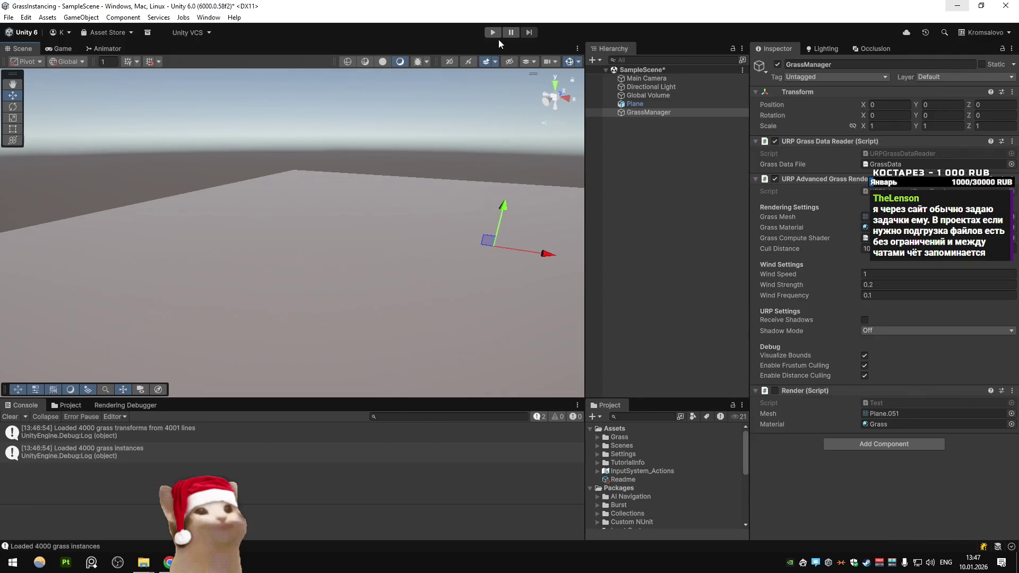
Step: Play the scene again, confirm the plane still has no grass, and stop
left_click(493, 33)
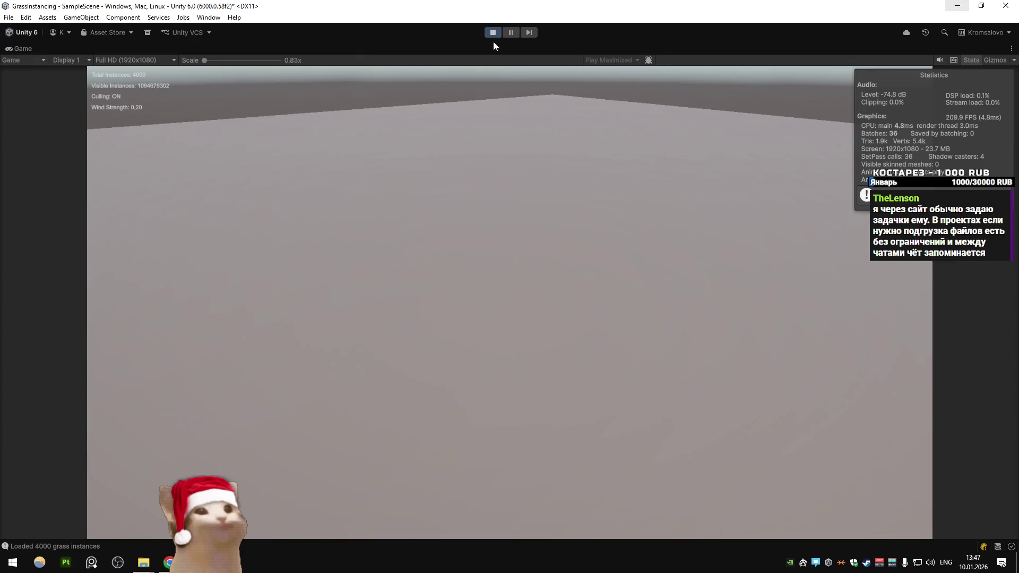
left_click(493, 32)
key("alt+Tab")
left_click(326, 301)
left_click(263, 277)
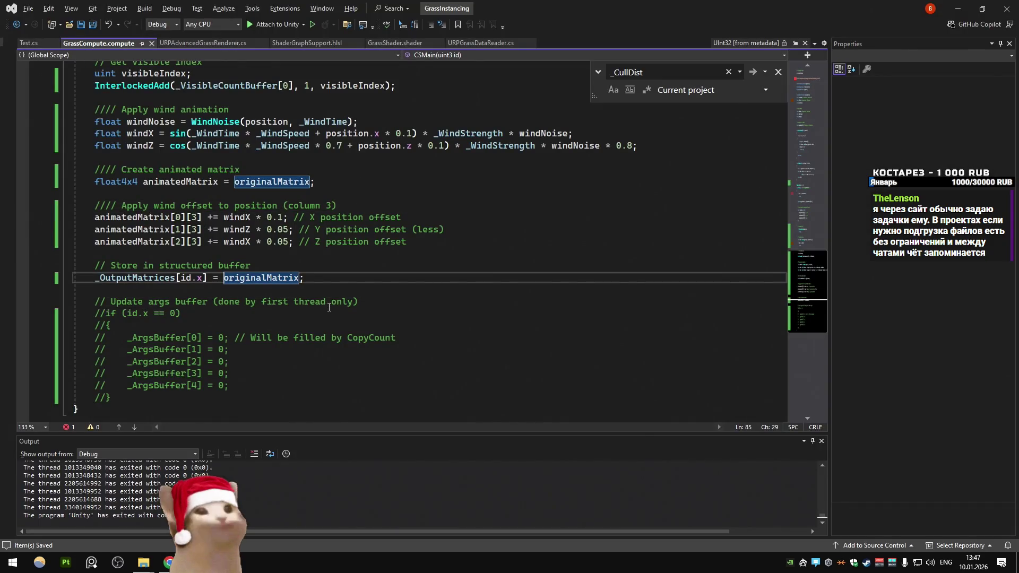
Step: Replace visibleMatricesBuffer with originalMatricesBuffer on line 272 of URPAdvancedGrassRenderer.cs and save
double_click(263, 278)
left_click(196, 47)
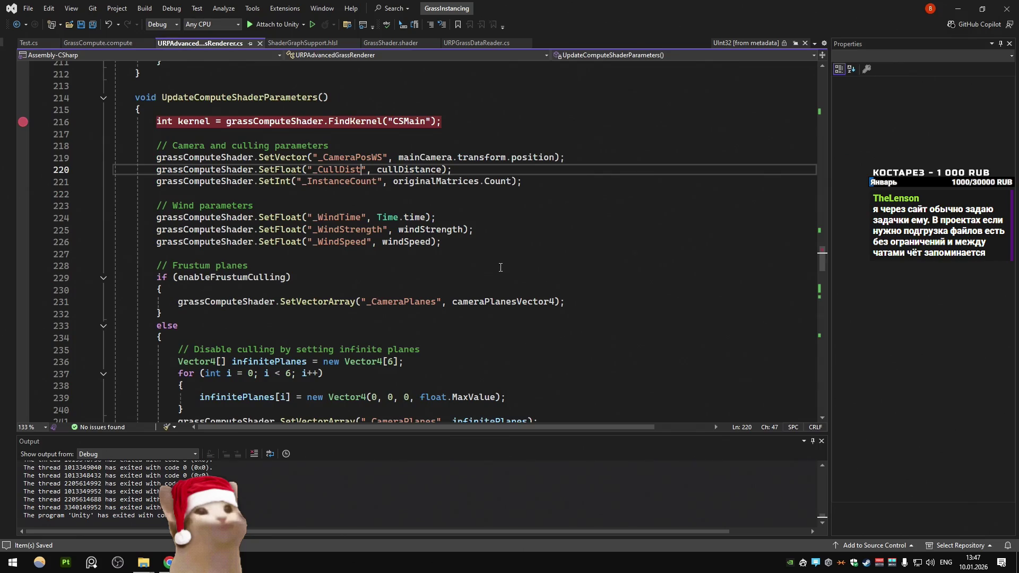
key("ctrl+Tab")
key("ctrl+Tab")
key("ctrl+Tab")
key("ctrl+Tab")
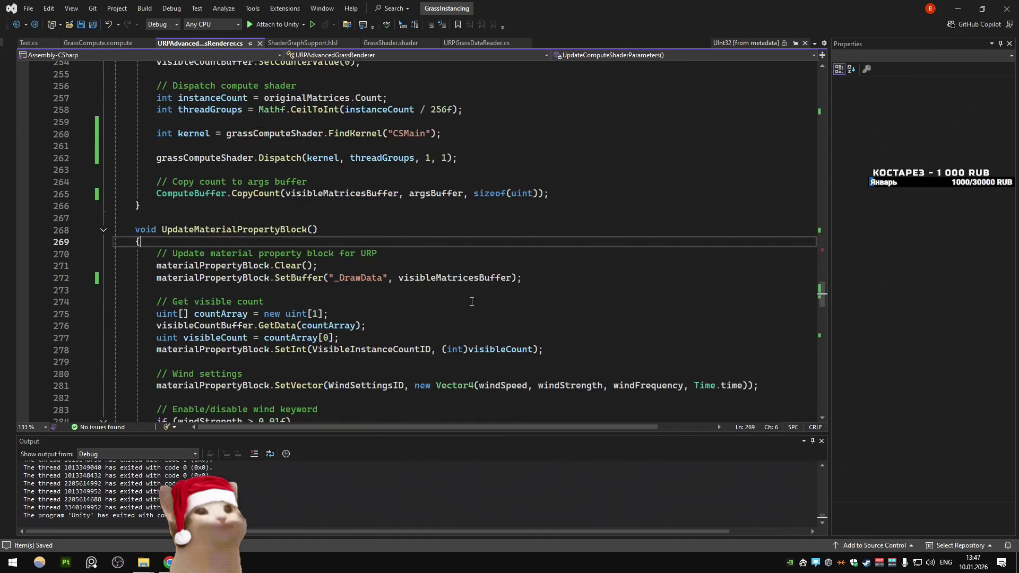
double_click(456, 277)
type("originalMatrix")
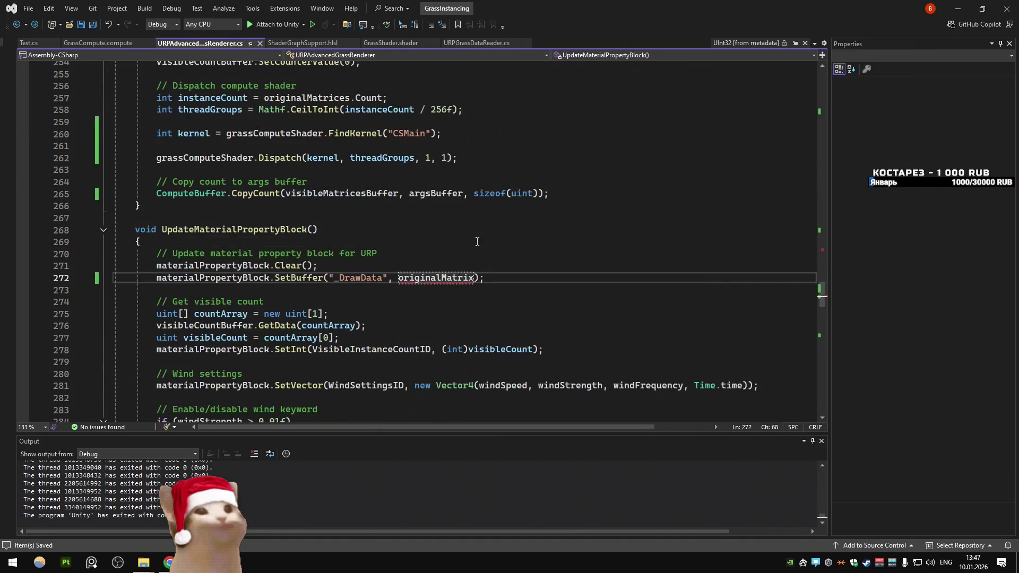
double_click(429, 279)
type("origin")
key("Tab")
key("ctrl+s")
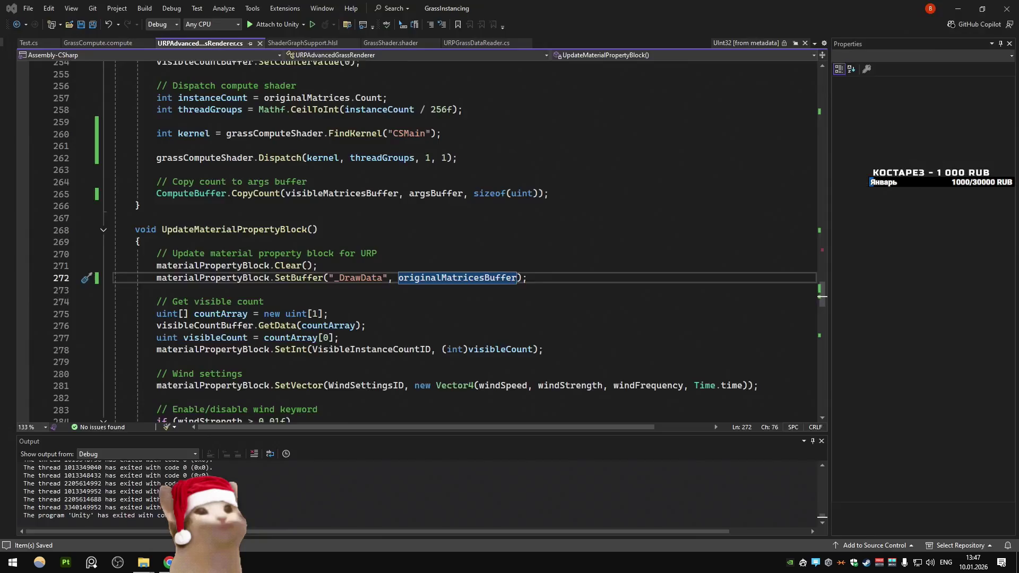
Step: Play-test the scene in Unity to confirm the 4000-instance grass field renders, then stop
left_click(157, 504)
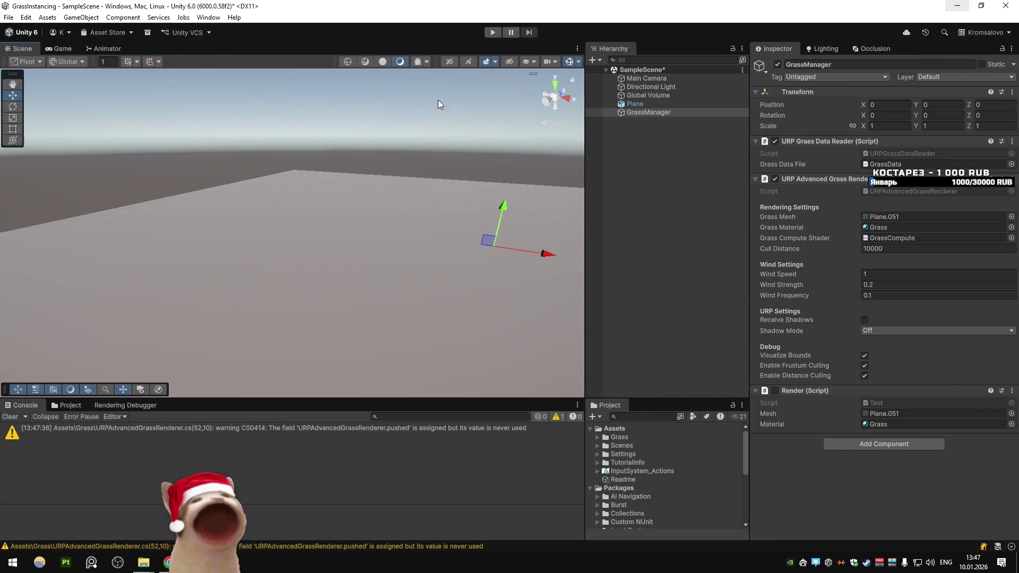
key("ctrl+p")
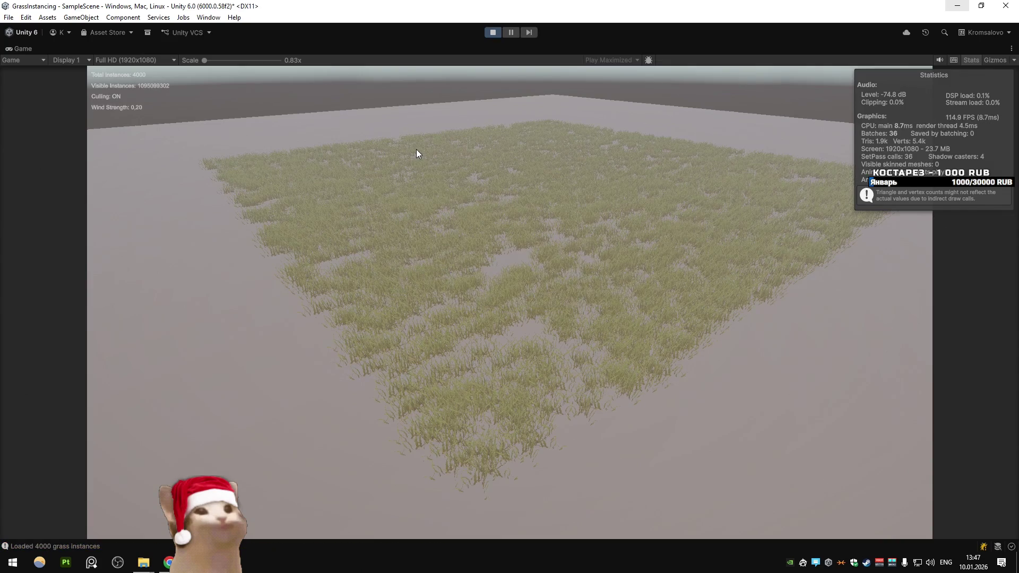
right_click(16, 52)
left_click(32, 78)
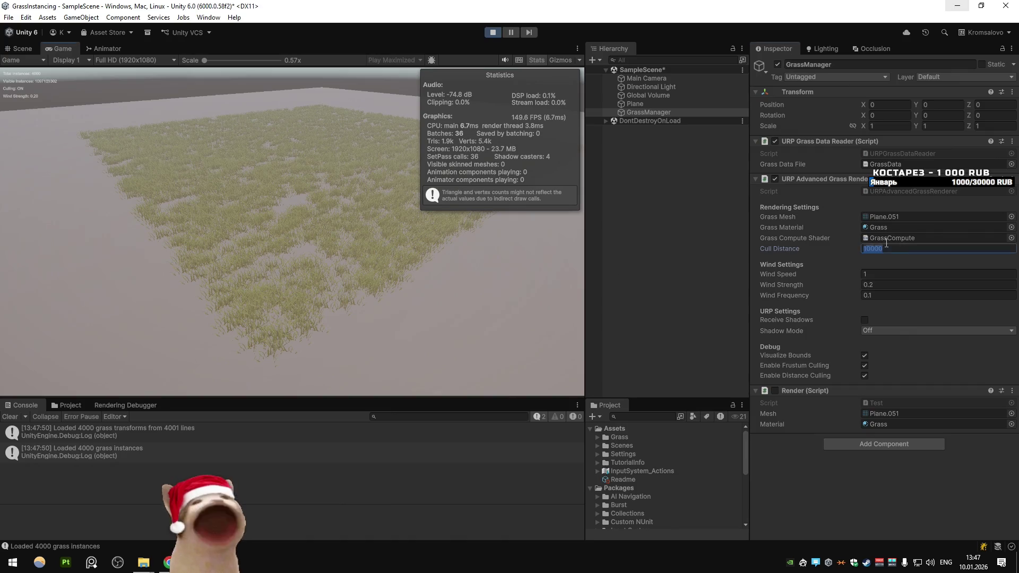
left_click(492, 33)
key("alt+Tab")
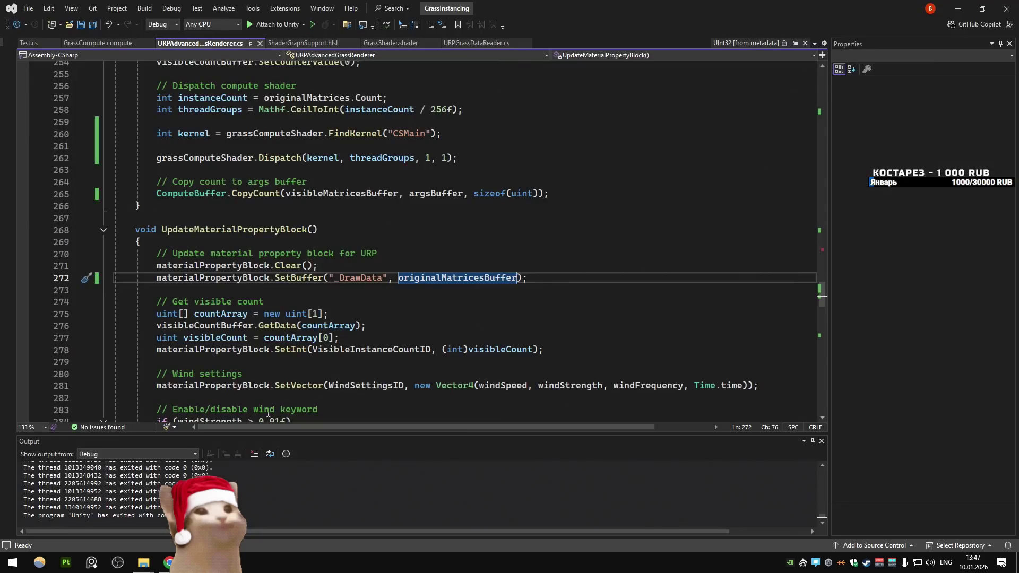
Step: Point the _DrawData binding on line 272 back at visibleMatricesBuffer via autocompletion
type("origin")
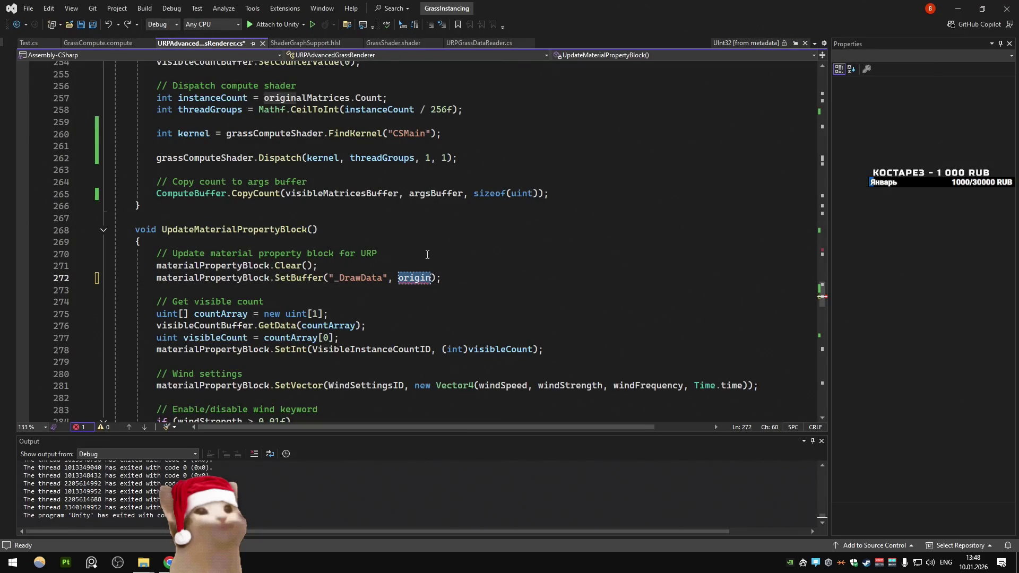
key("BackSpace")
key("BackSpace")
key("BackSpace")
type("visibleMatricesBuffer")
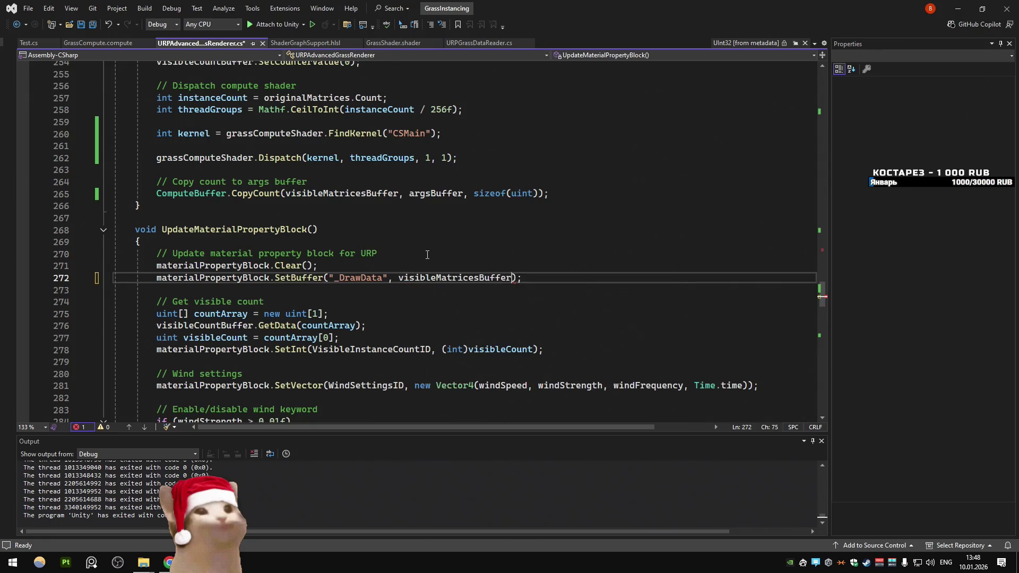
key("Tab")
Step: Search only the current document for visibleMatricesBuffer to reach its SubUpdates creation on line 116
key("ctrl+f")
key("Return")
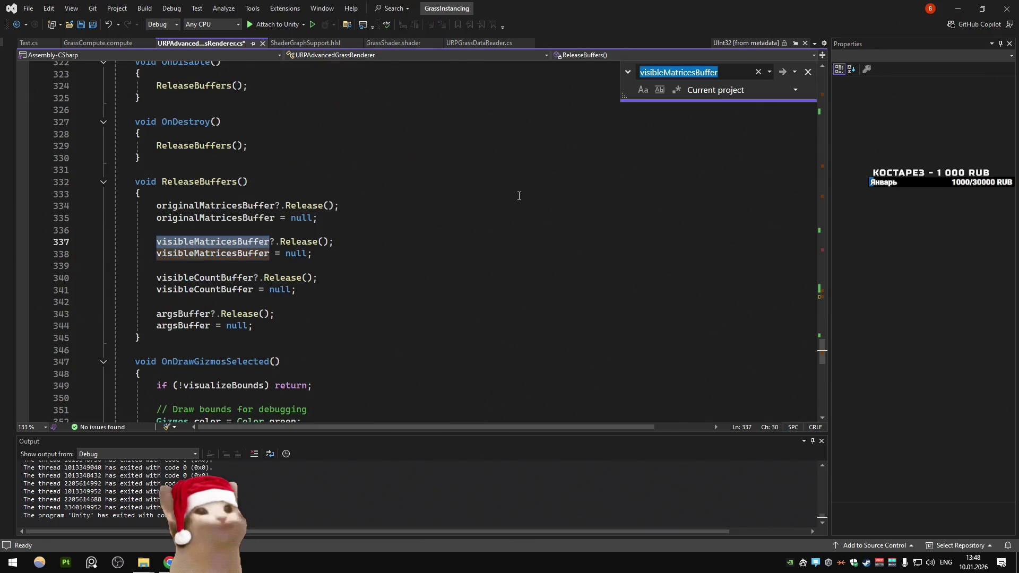
key("Return")
scroll(530, 186, "up", 4)
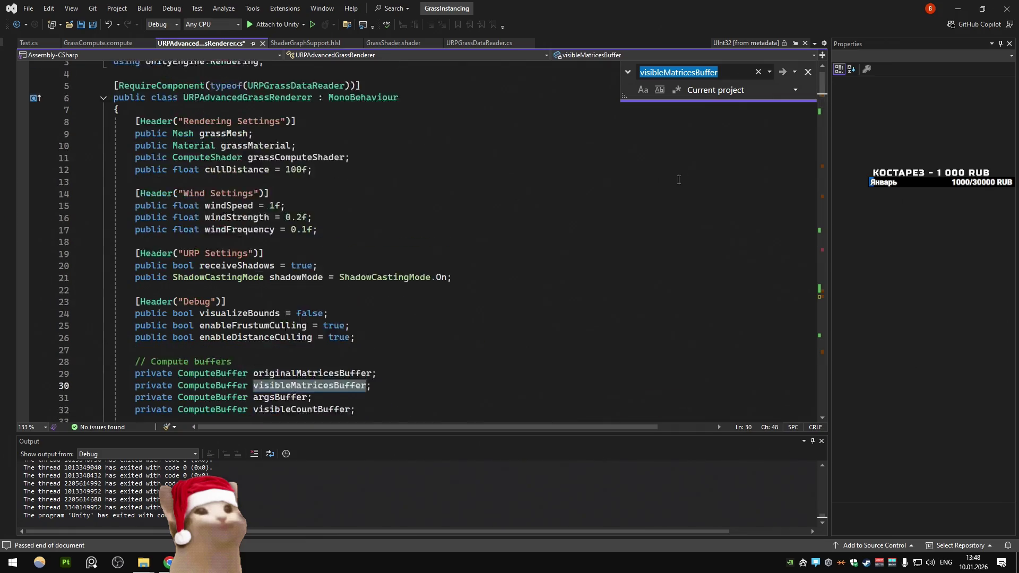
left_click(721, 91)
left_click(720, 129)
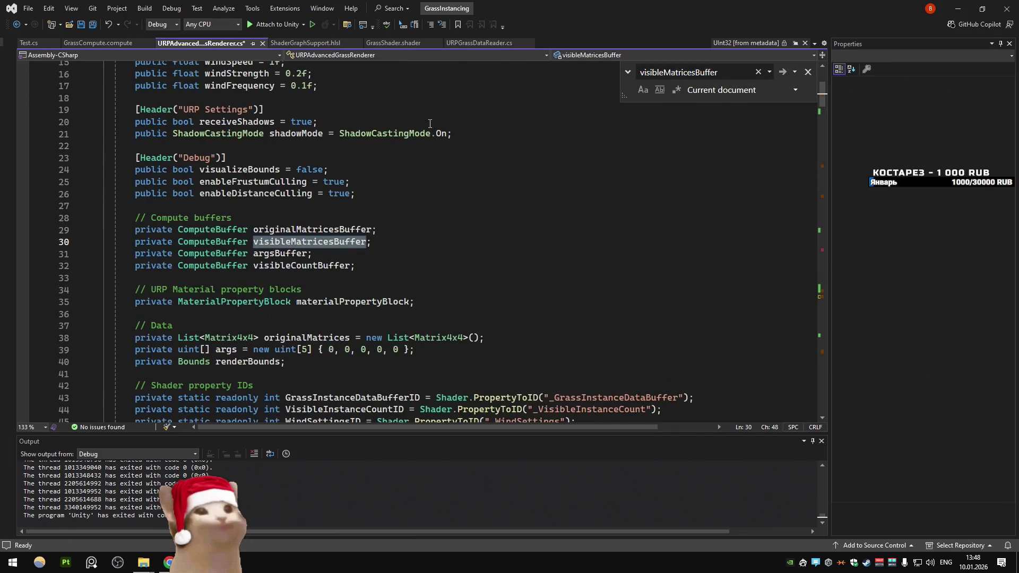
key("Return")
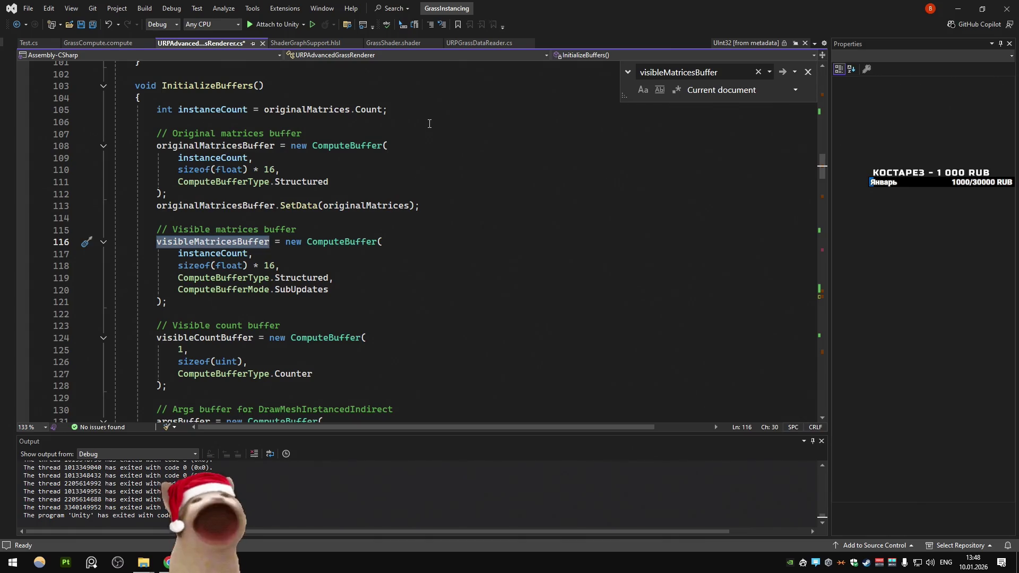
left_click(281, 290)
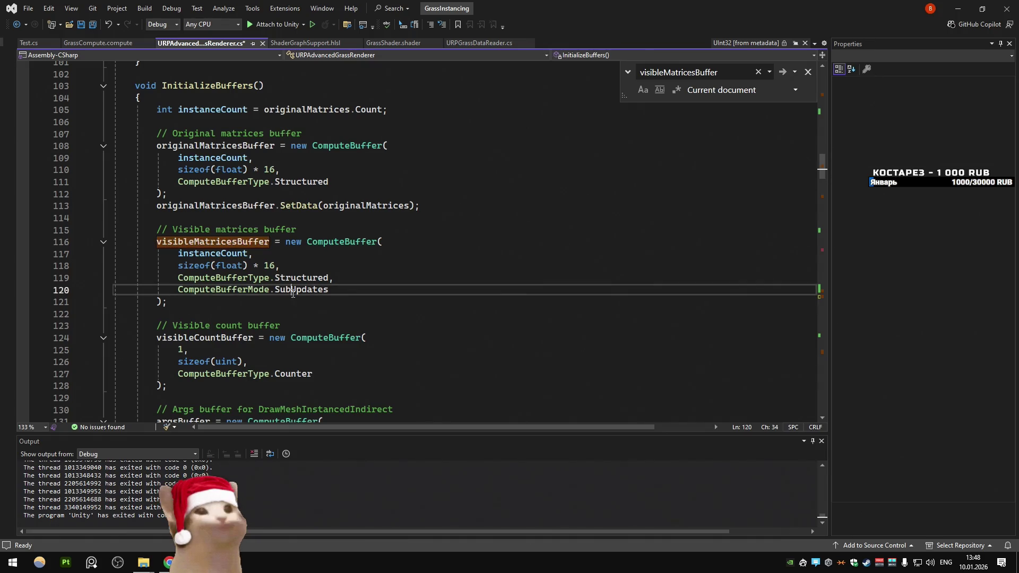
key("alt+Tab")
scroll(541, 250, "up", 10)
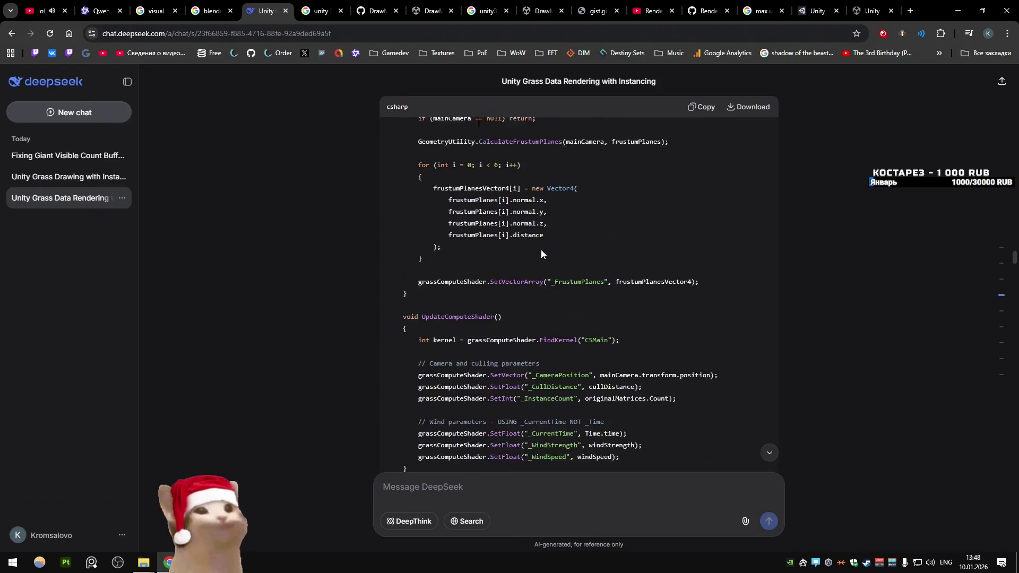
Step: Review earlier DeepSeek prompts and the 'Fixing Giant Visible Count Buffer Issue' chat's suggested fix
left_click(998, 373)
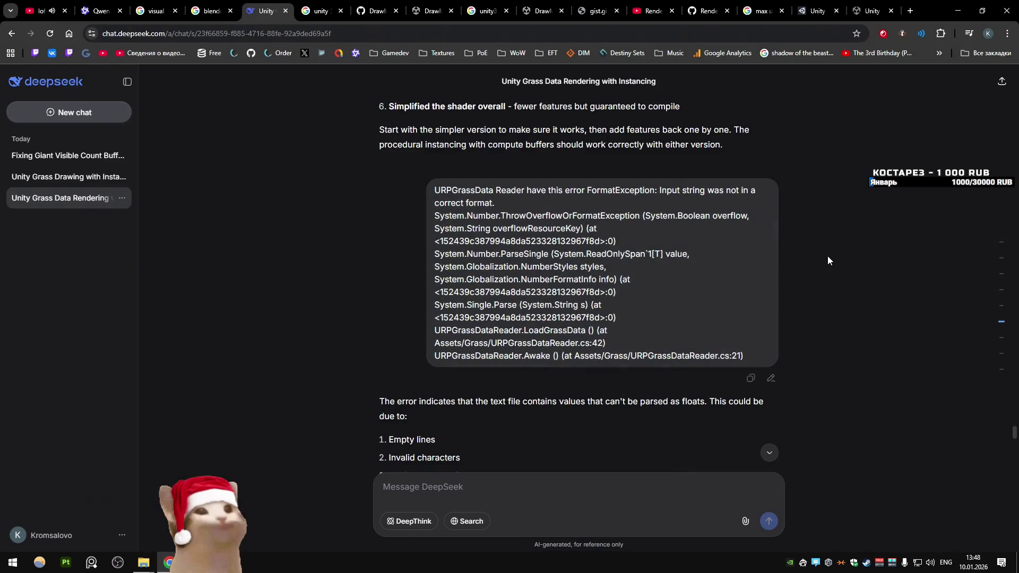
scroll(827, 256, "down", 2)
left_click(989, 350)
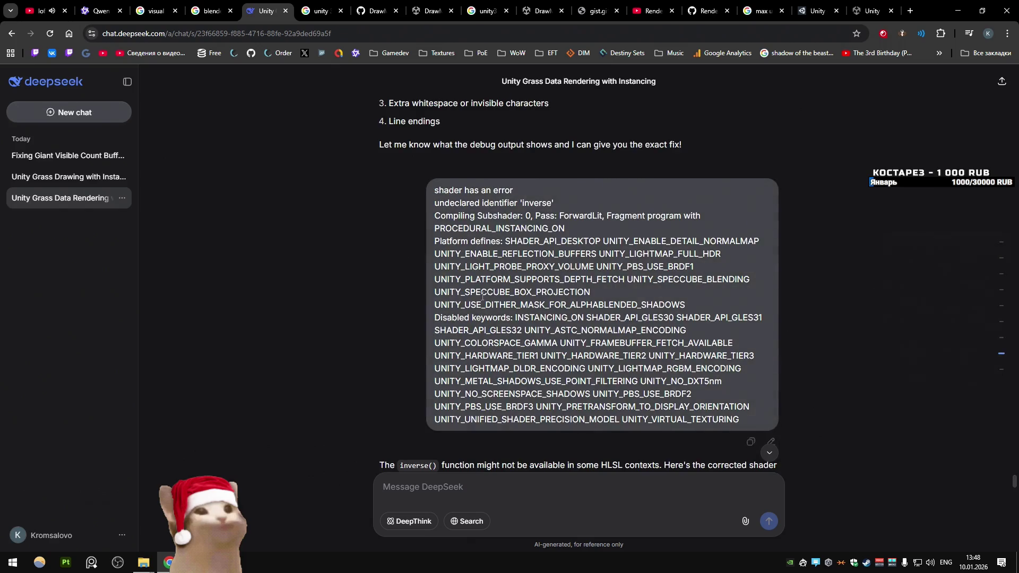
left_click(66, 159)
scroll(705, 323, "up", 4)
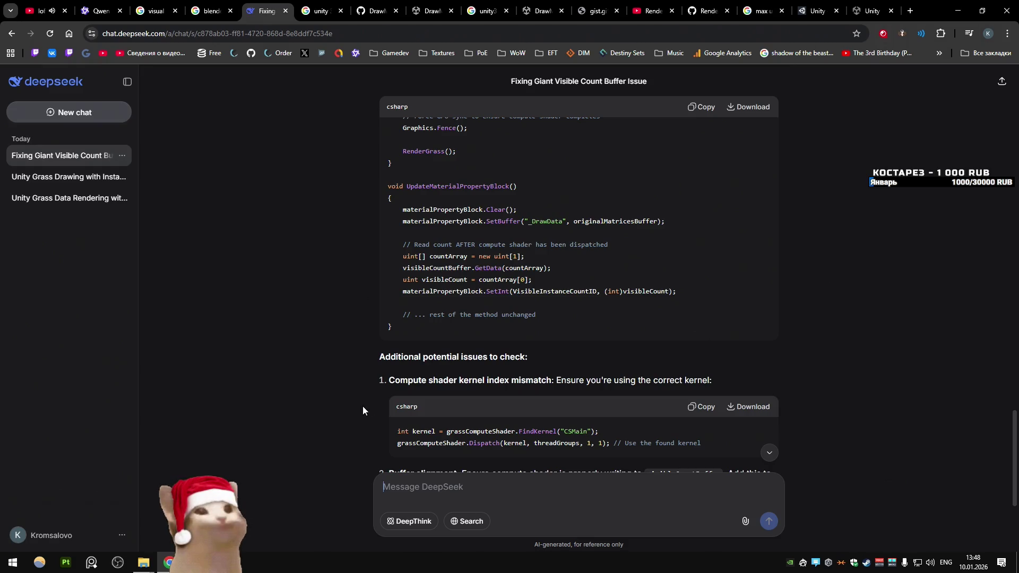
key("alt+Tab")
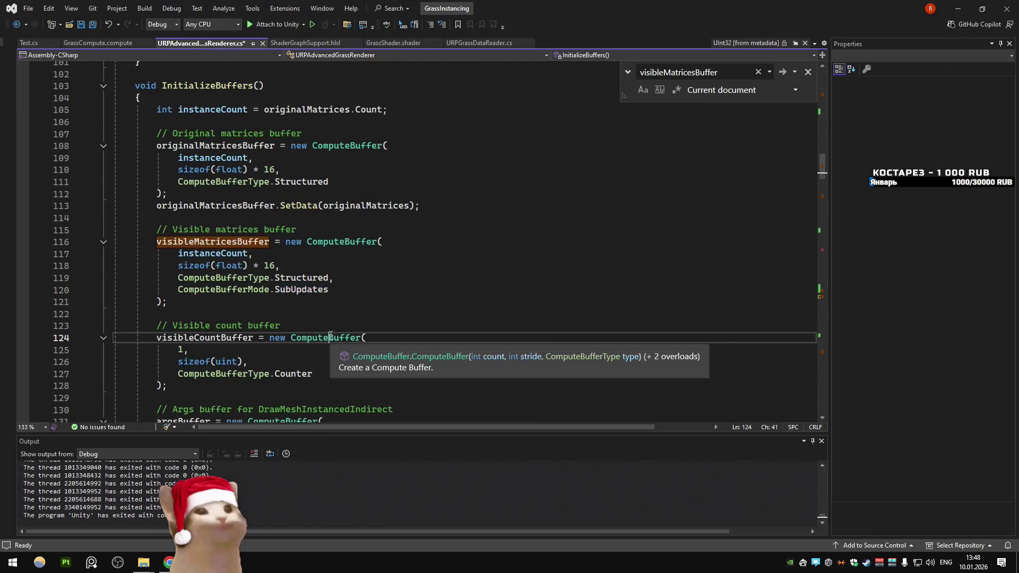
Step: Browse the ComputeBufferMode options and put SubUpdates back as the visible buffer's mode
left_click(307, 289)
key("ctrl+shift+space")
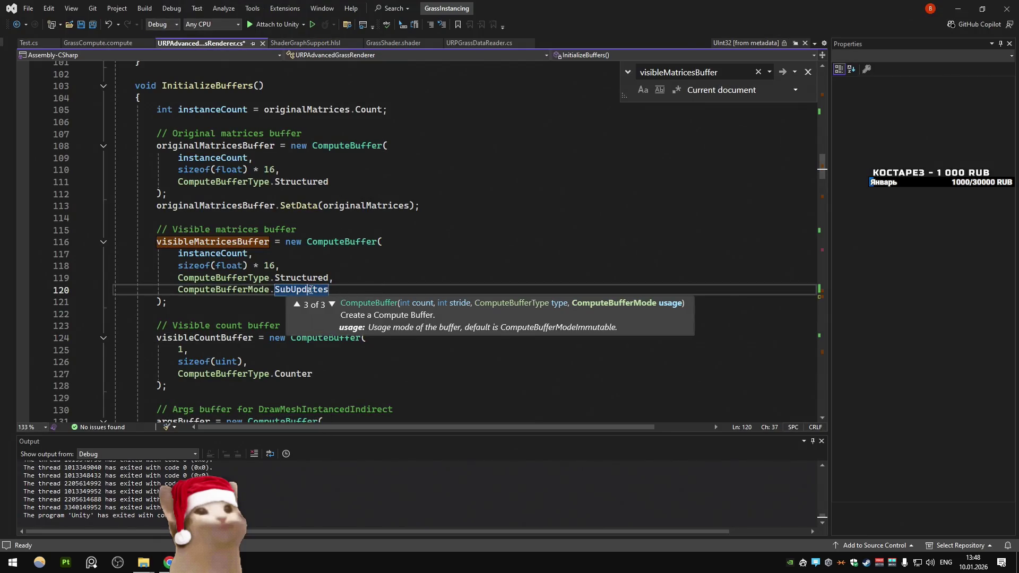
double_click(311, 289)
key("BackSpace")
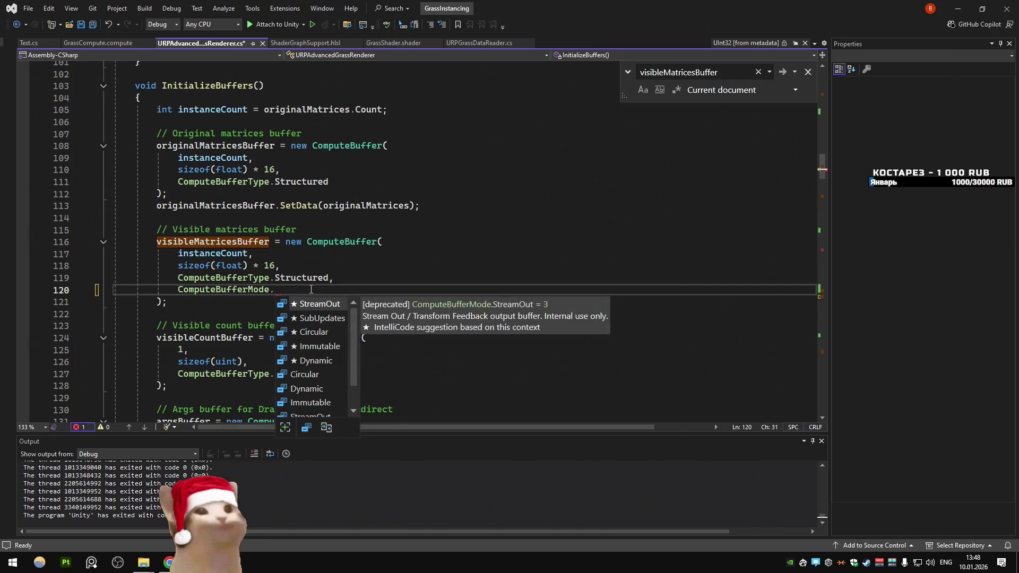
key("Down")
key("Down")
key("Down")
key("Down")
key("Down")
key("Down")
key("Up")
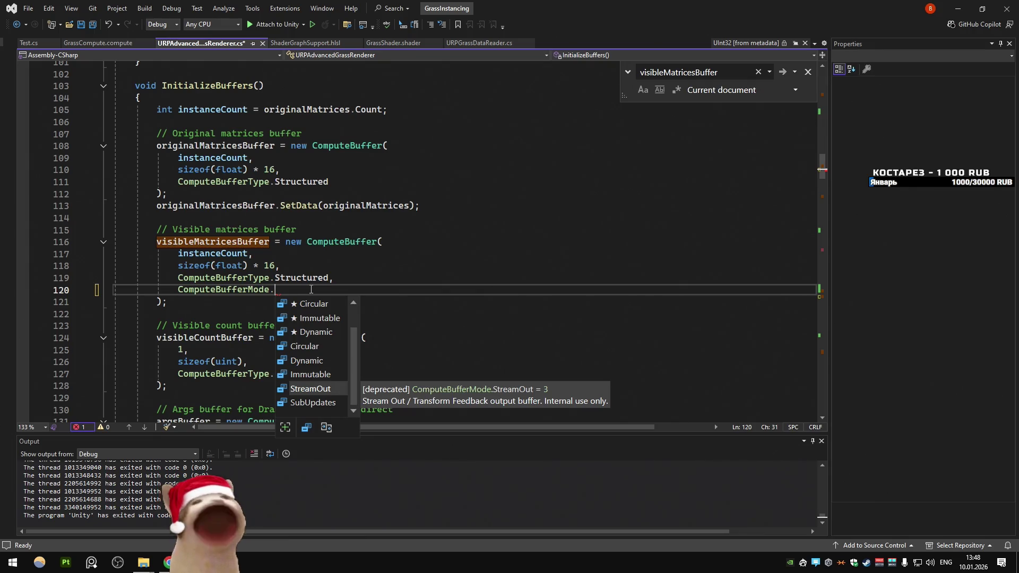
key("Down")
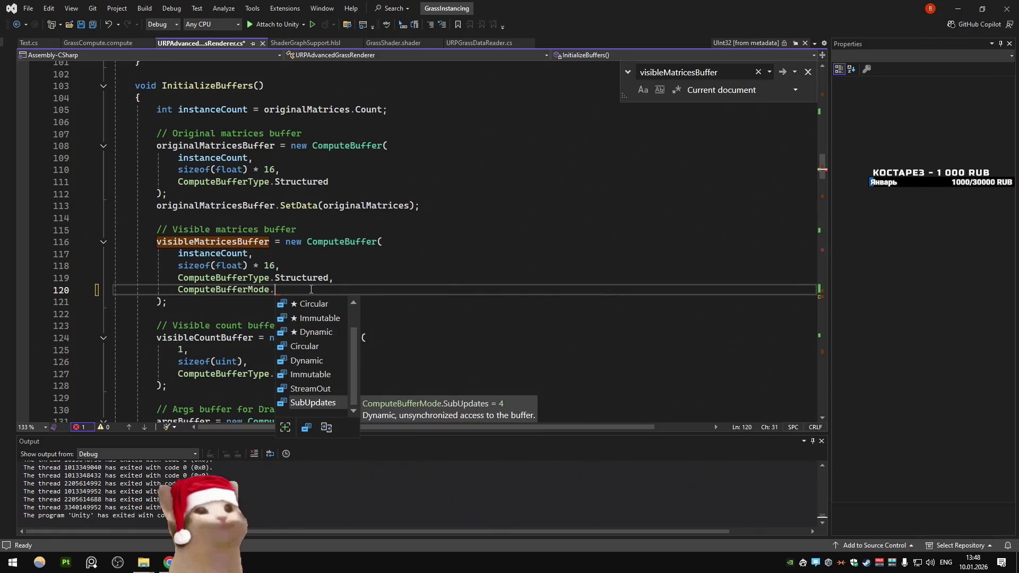
double_click(297, 405)
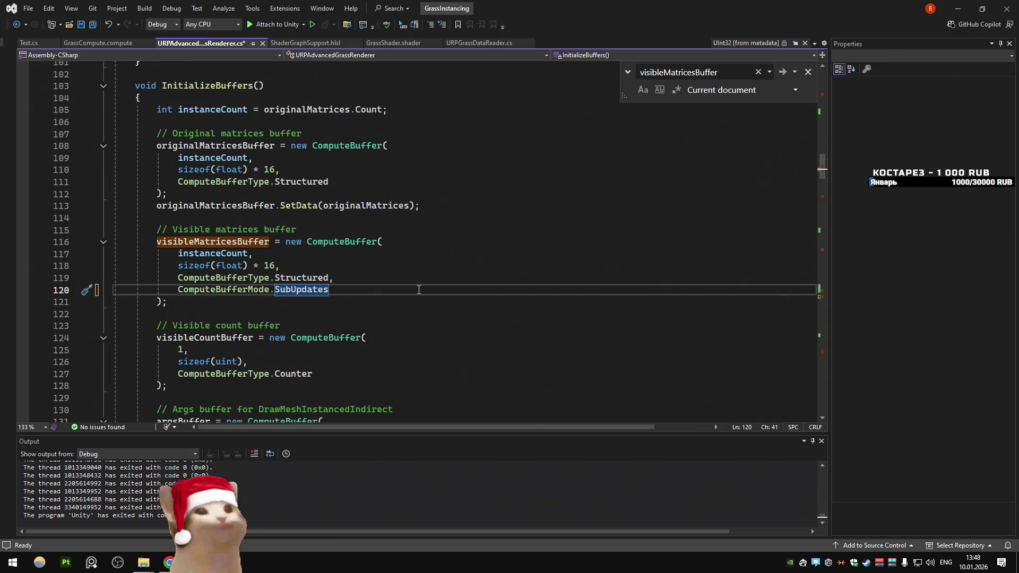
Step: Trace visibleMatricesBuffer to its _OutputMatrices binding, then switch to GrassCompute.compute
left_click(421, 282)
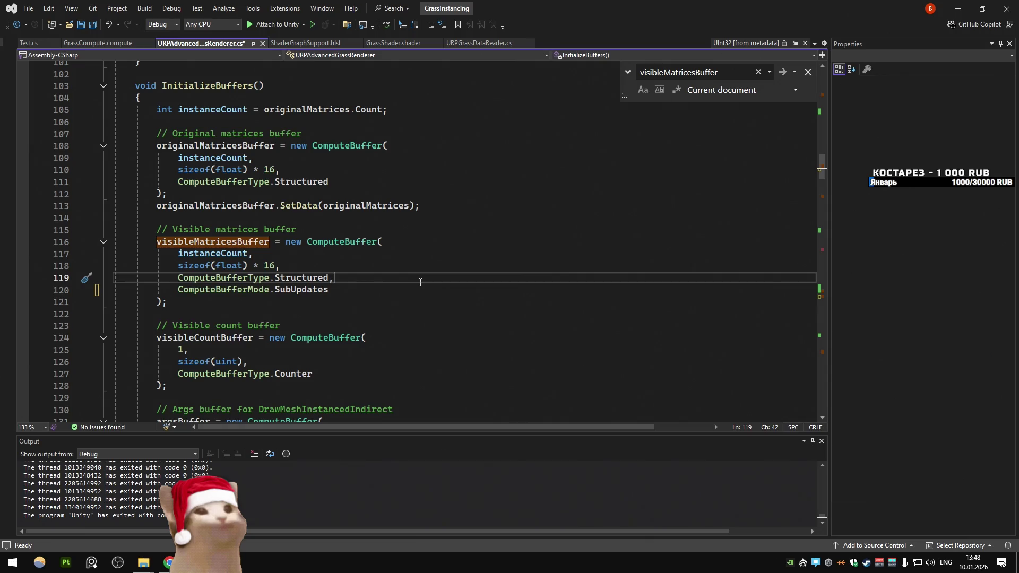
left_click(285, 277)
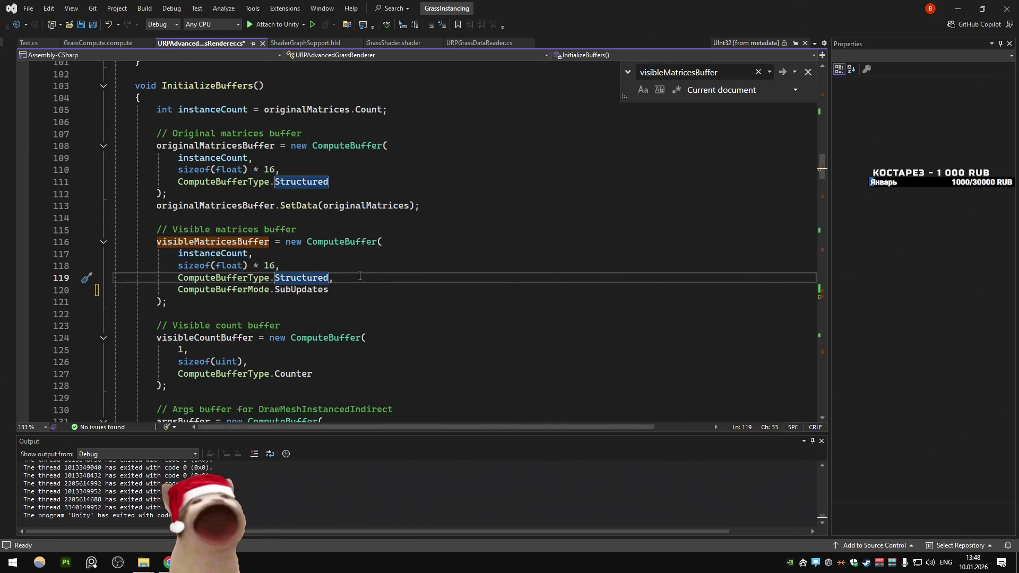
scroll(359, 275, "down", 3)
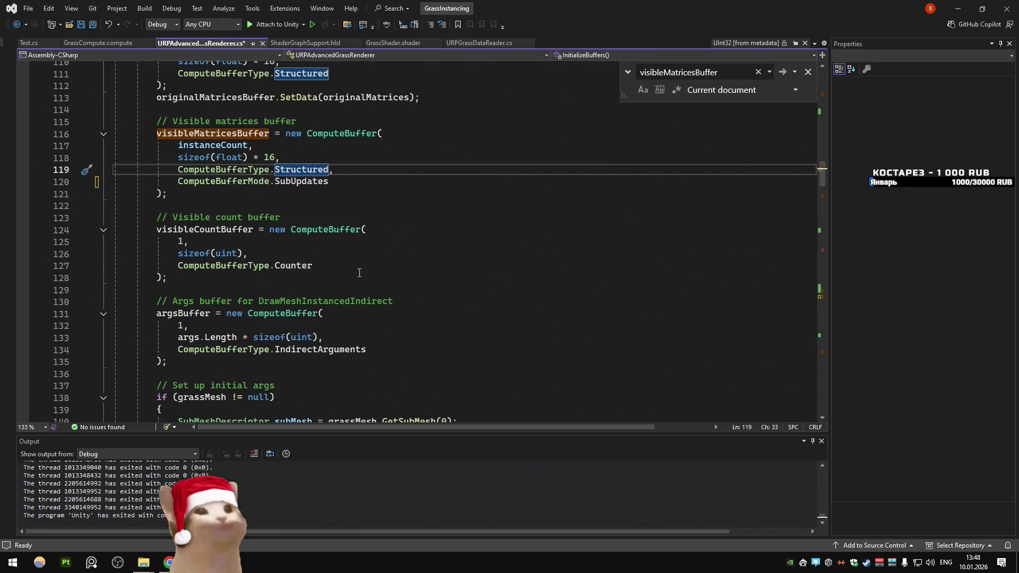
key("F3")
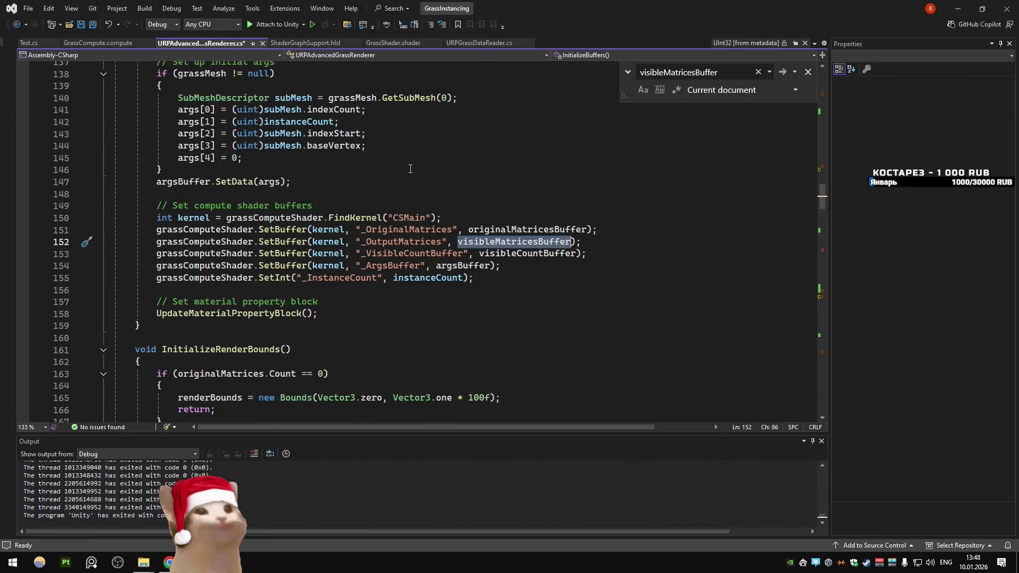
scroll(430, 231, "up", 1)
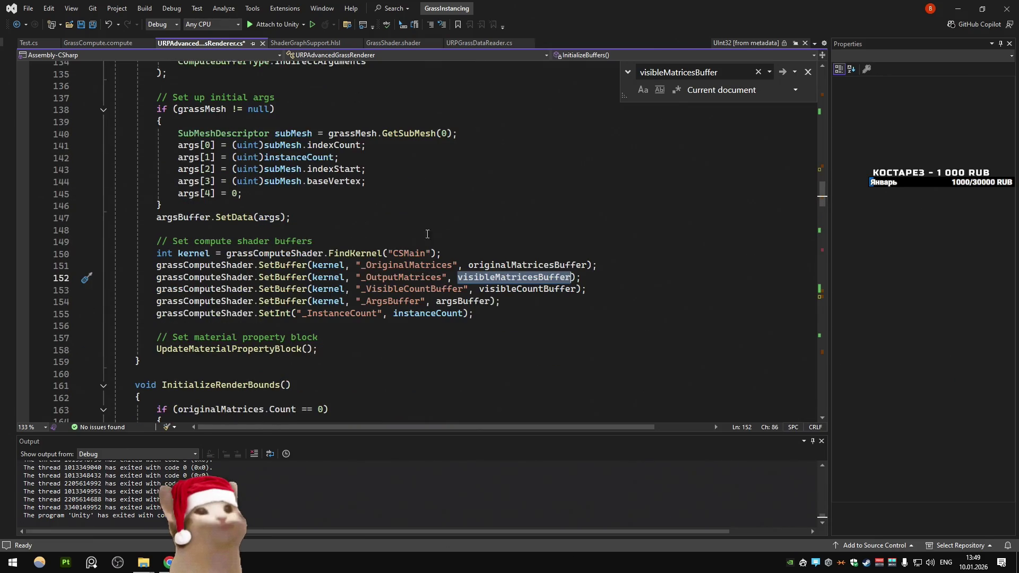
scroll(447, 252, "down", 3)
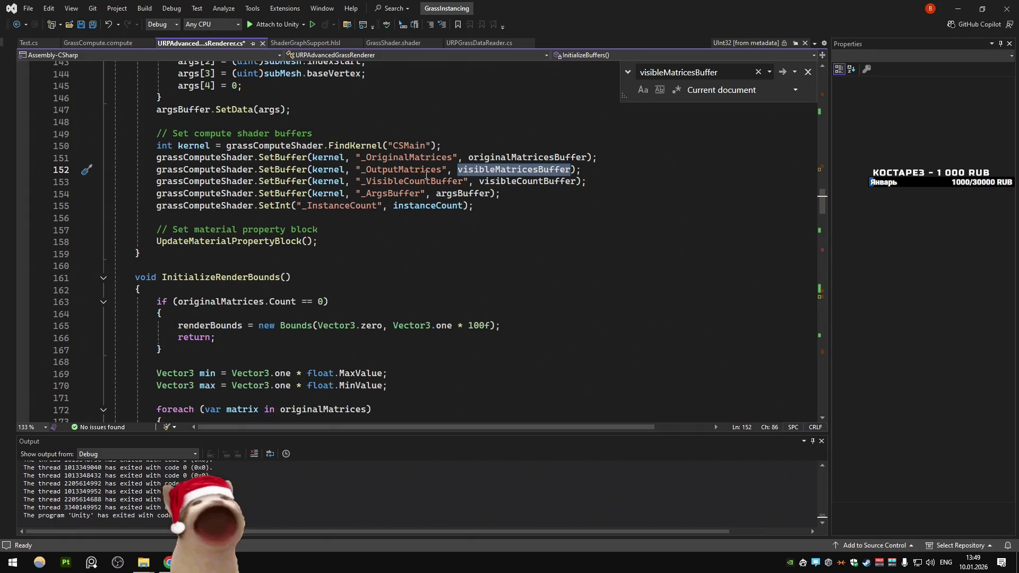
mouse_move(481, 186)
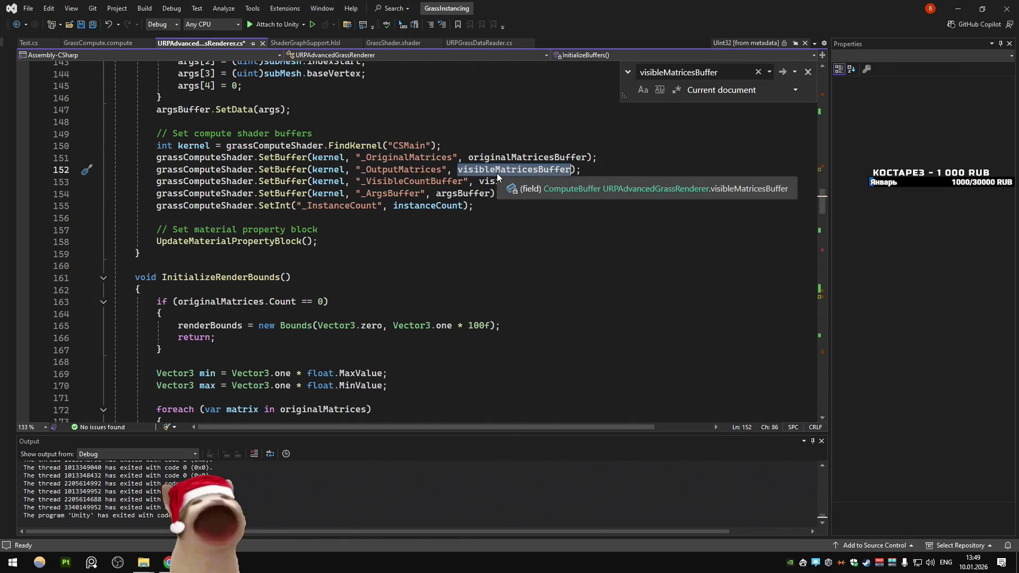
key("ctrl+Tab")
double_click(261, 278)
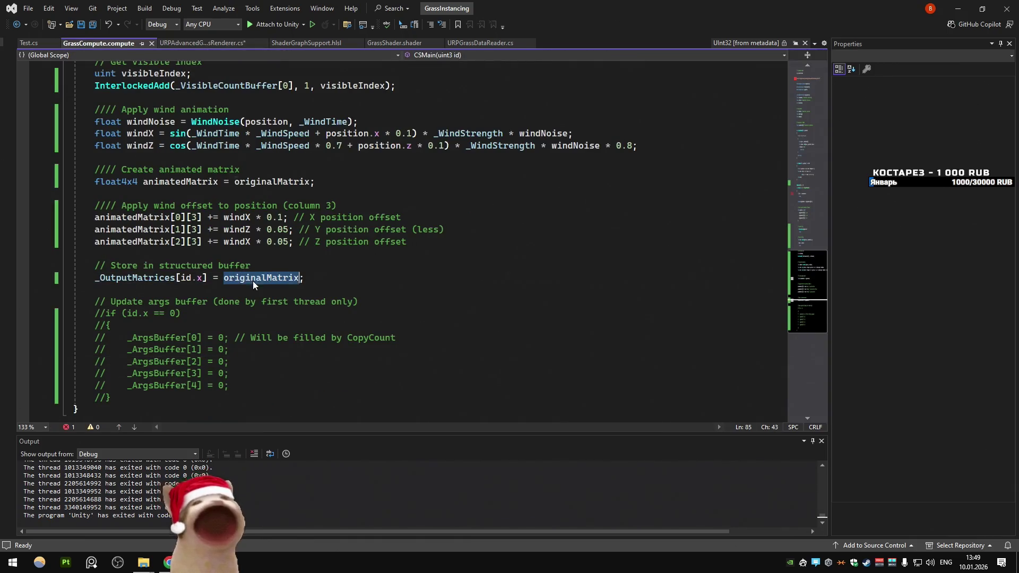
Step: Inspect how CSMain stores originalMatrix into _OutputMatrices[id.x] and the commented-out args check
scroll(302, 238, "up", 10)
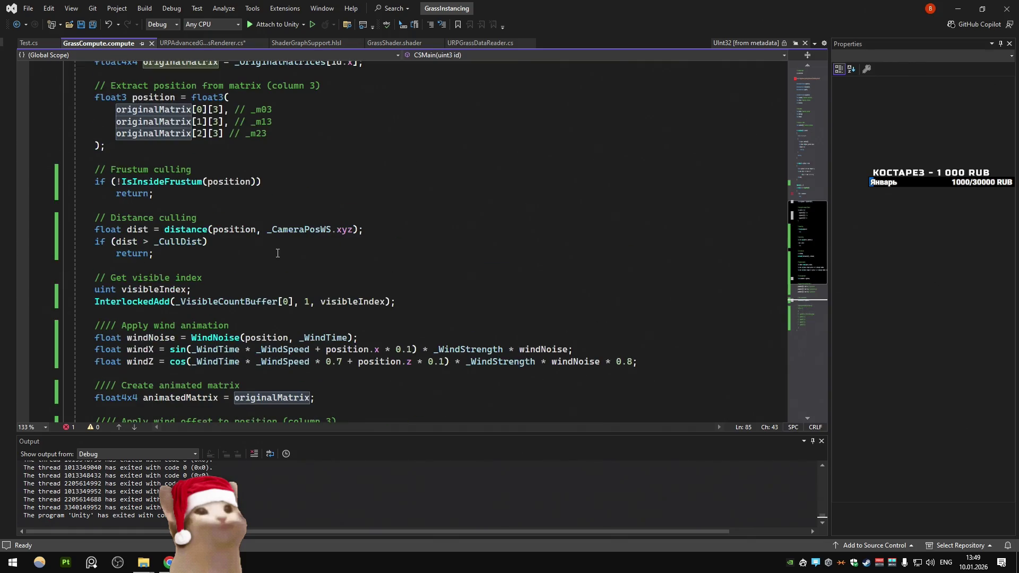
scroll(165, 276, "down", 12)
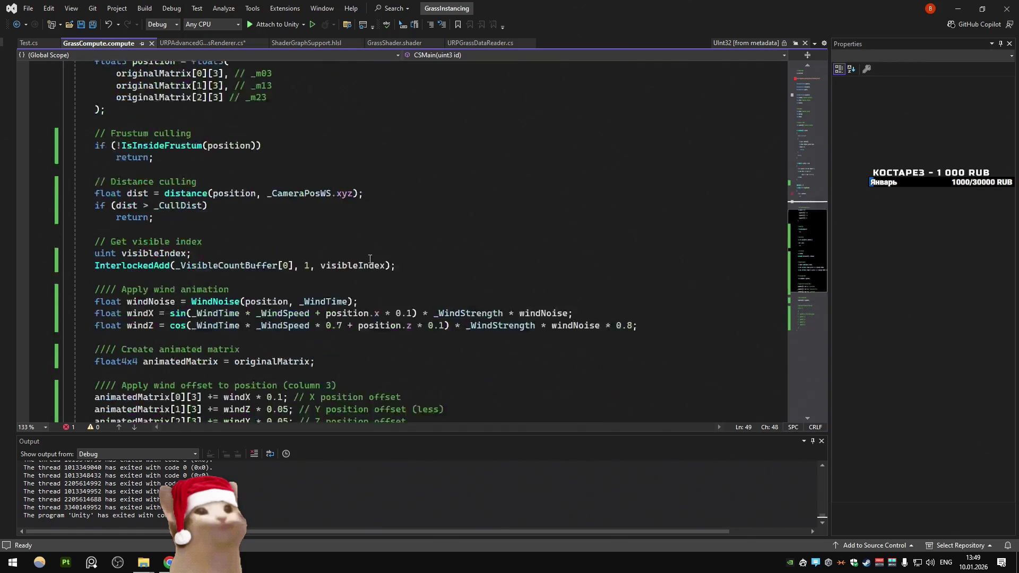
left_click_drag(207, 206, 94, 206)
left_click(267, 207)
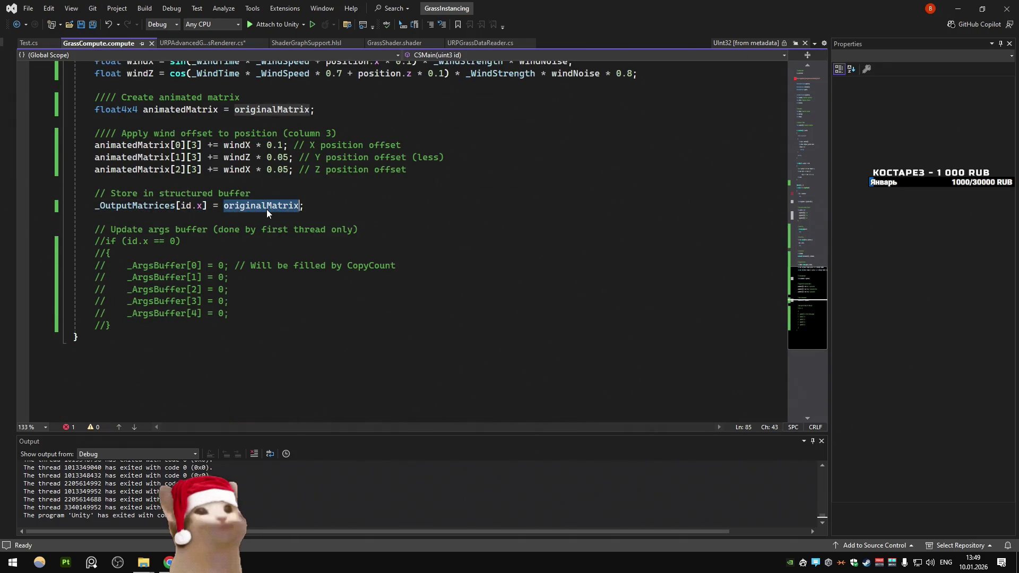
triple_click(271, 219)
double_click(268, 206)
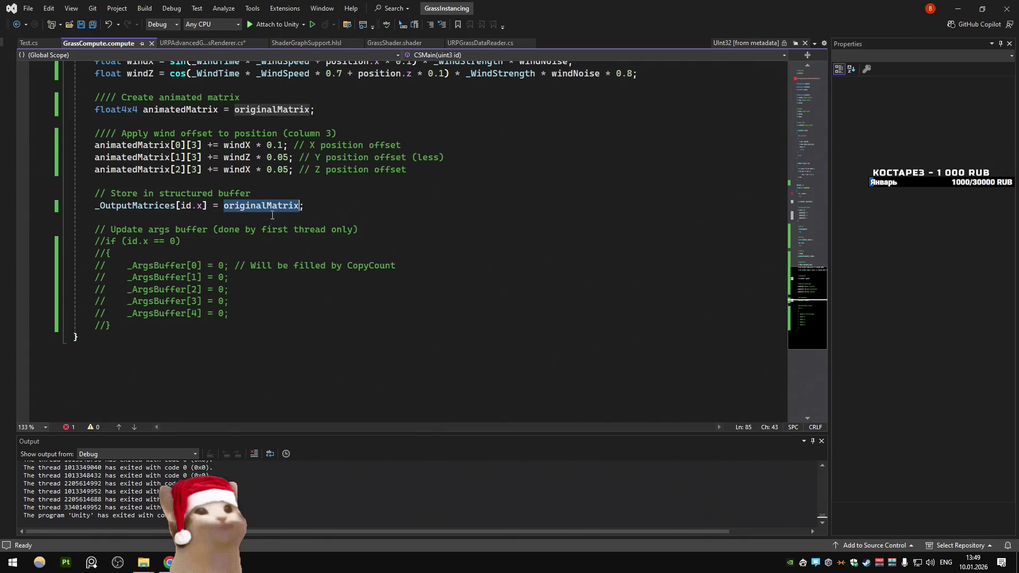
left_click(271, 243)
Step: Glance at ShaderGraphSupport.hlsl and return to the URPAdvancedGrassRenderer script
left_click(189, 45)
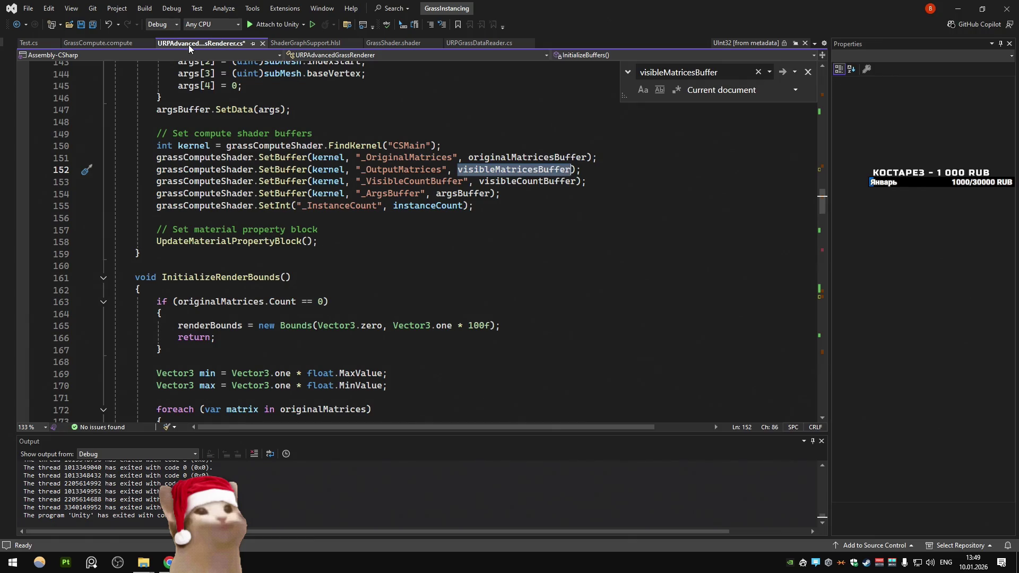
left_click(305, 42)
scroll(371, 212, "down", 3)
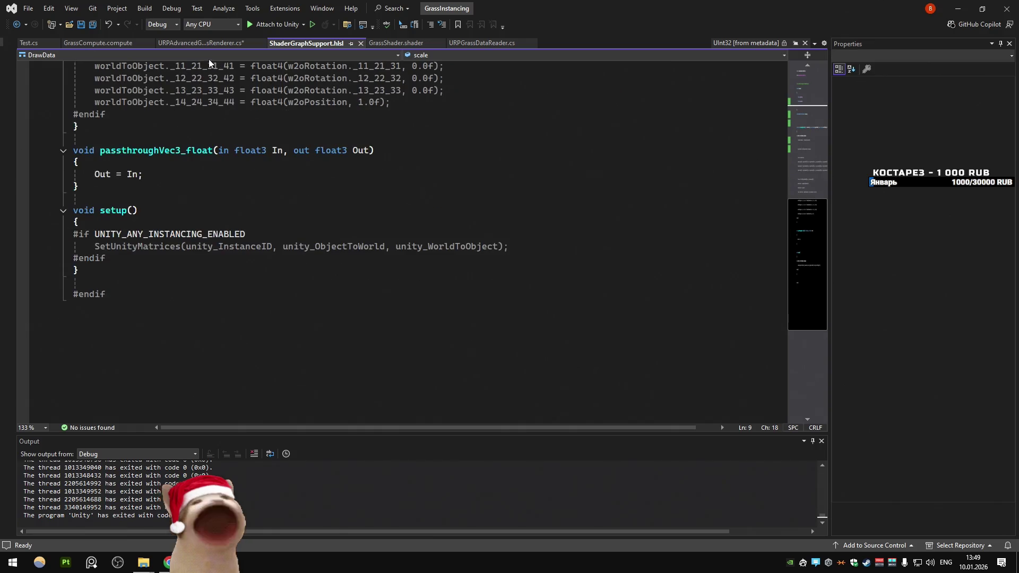
left_click(98, 42)
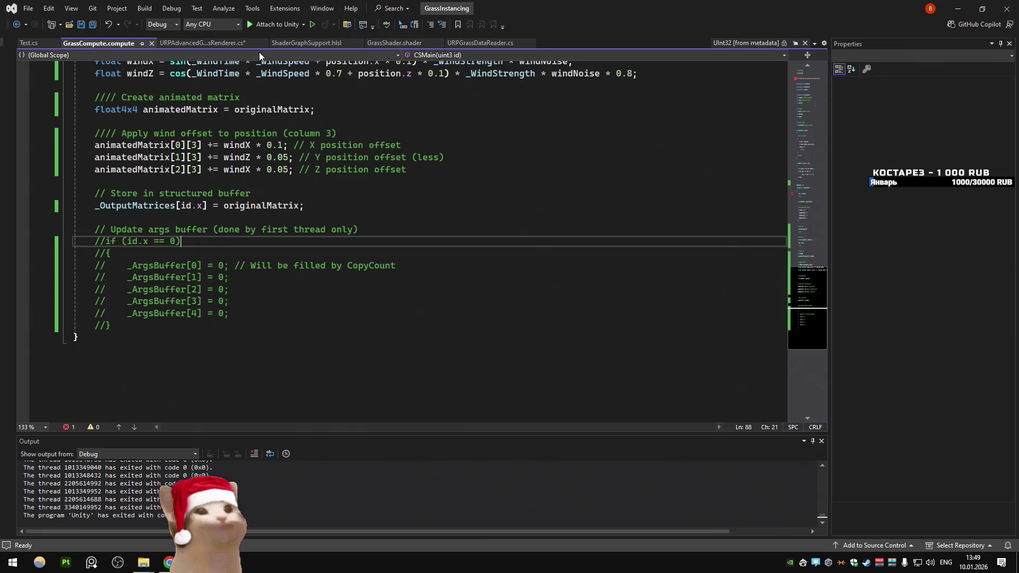
left_click(222, 43)
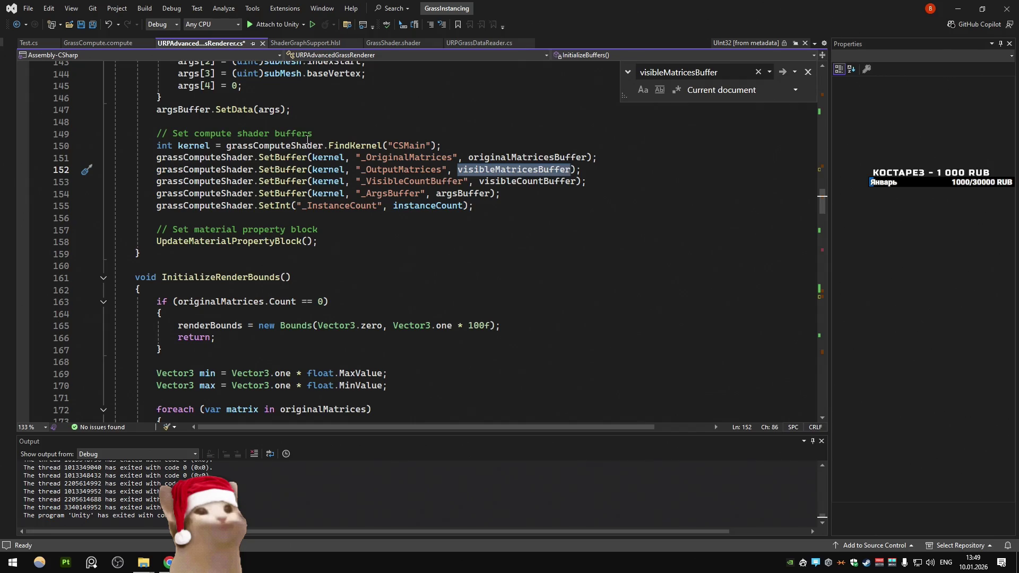
Step: Comment out the SetInt(VisibleInstanceCountID…) line in UpdateMaterialPropertyBlock
double_click(427, 205)
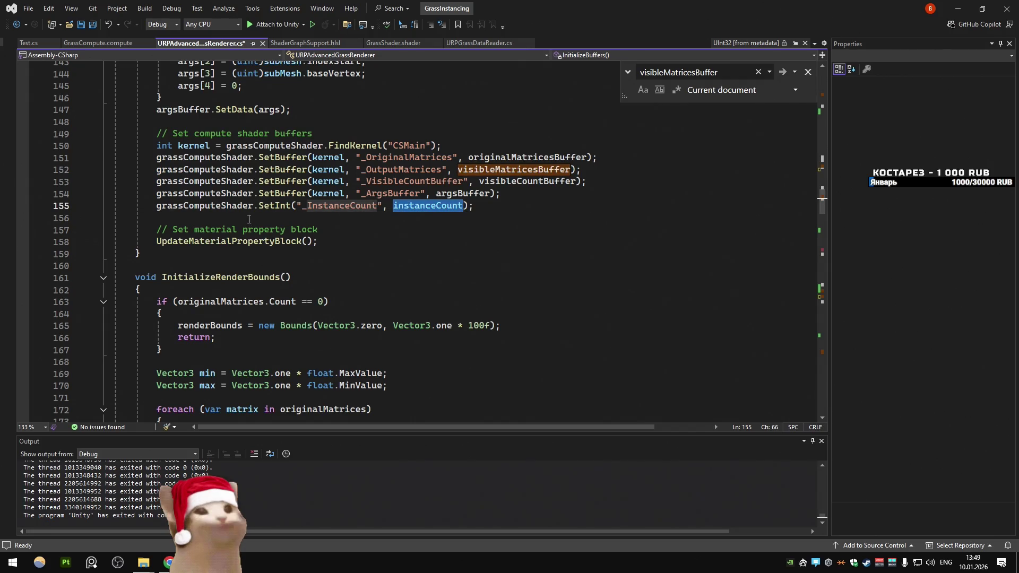
left_click(237, 229)
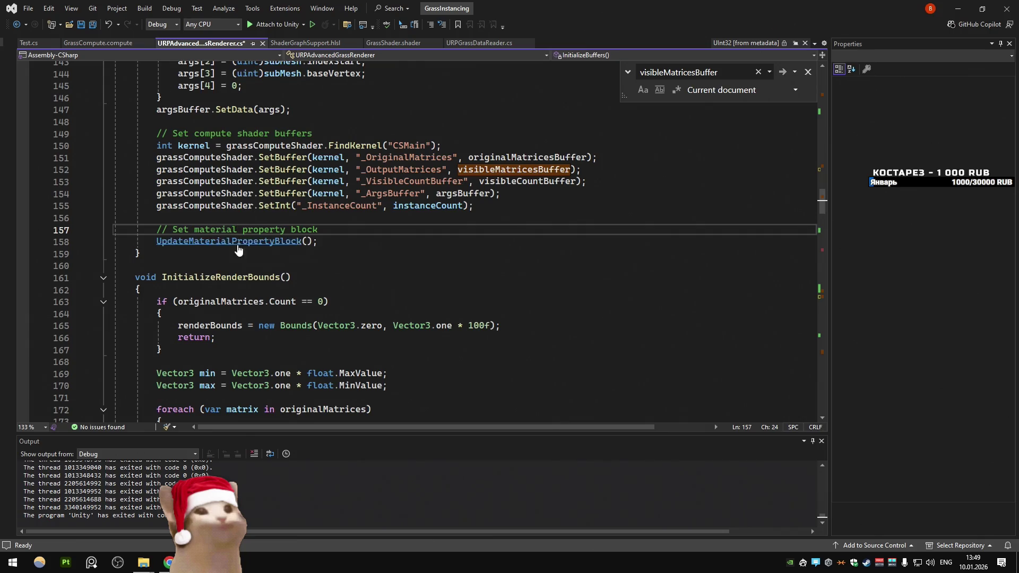
left_click(297, 242, "ctrl")
scroll(259, 201, "down", 1)
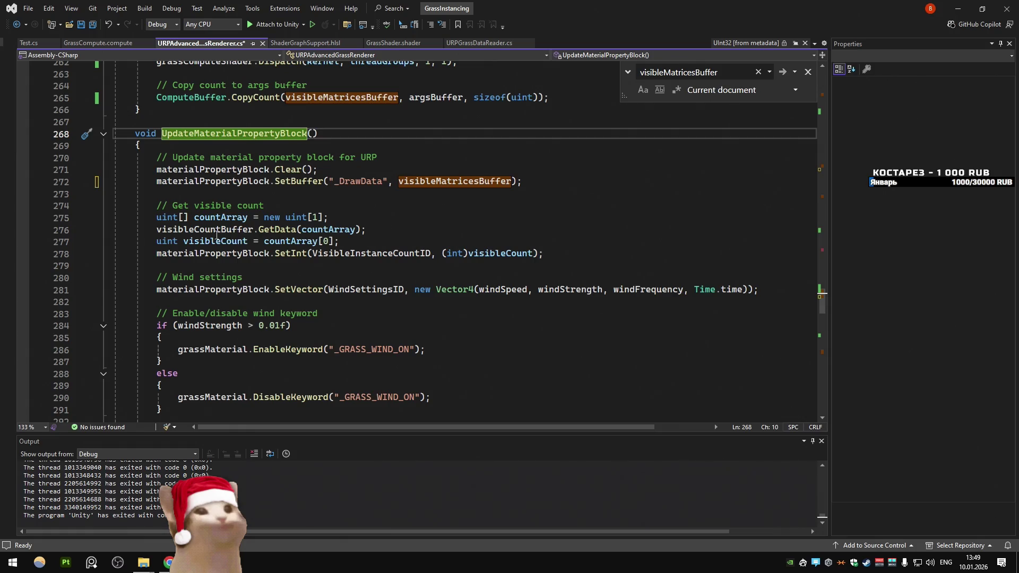
double_click(222, 232)
double_click(215, 241)
scroll(363, 273, "down", 2)
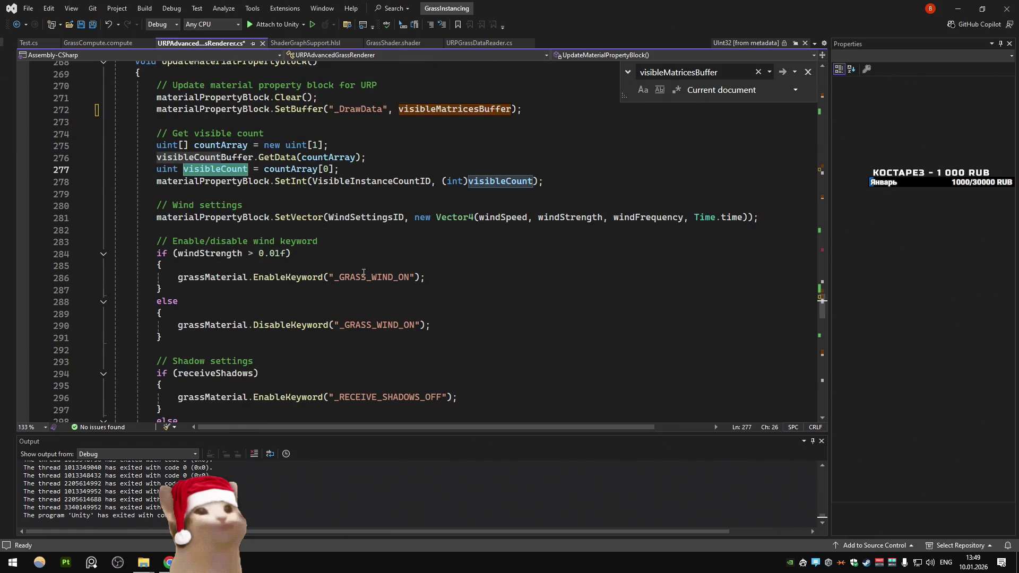
key("Down")
key("Home")
type("//")
scroll(281, 201, "down", 5)
Step: Save the renderer script and run a brief Play-mode test in Unity
key("ctrl+s")
key("alt+Tab")
key("alt+Tab")
scroll(281, 218, "down", 4)
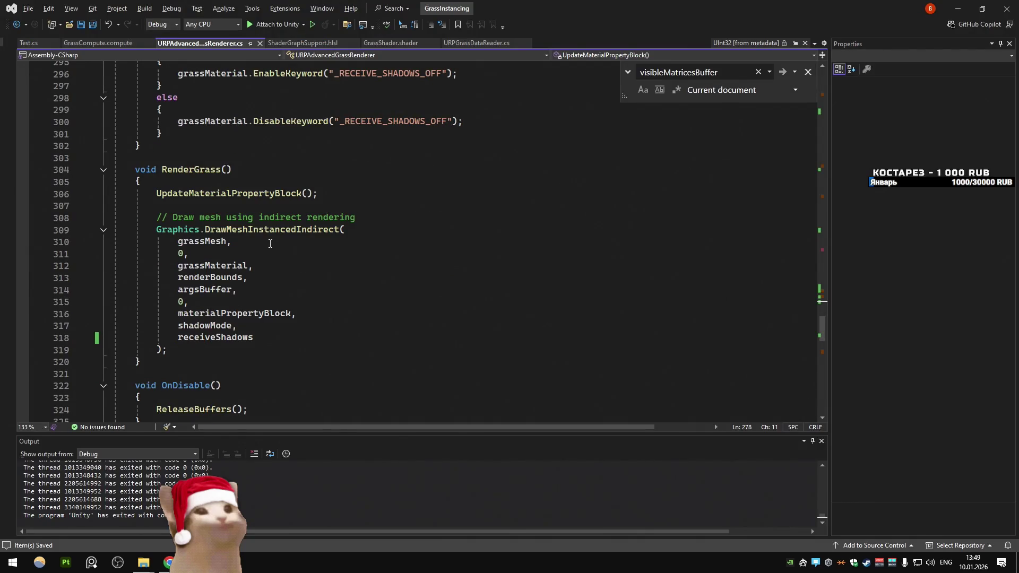
left_click(230, 290)
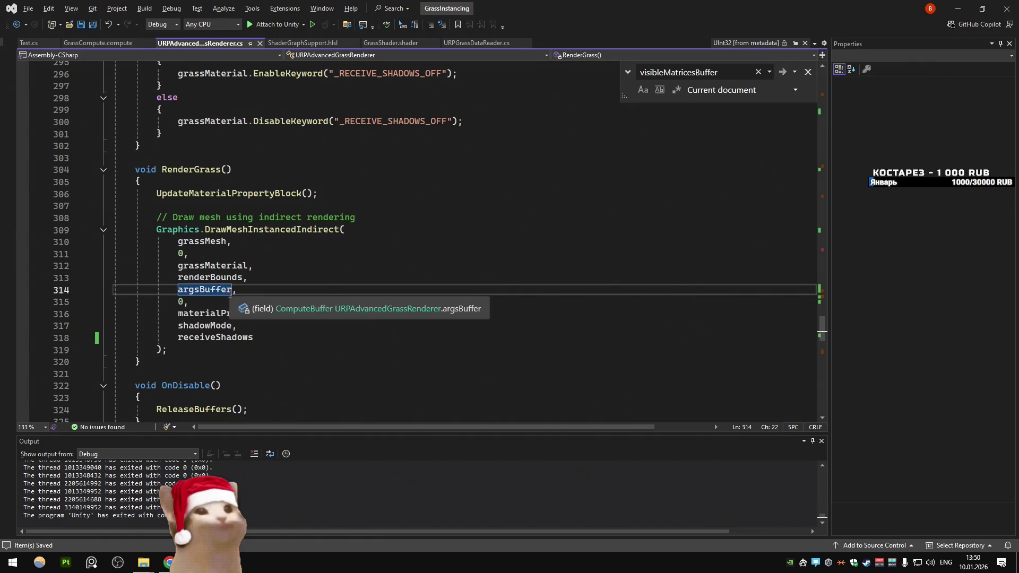
key("alt+Tab")
key("alt+Tab")
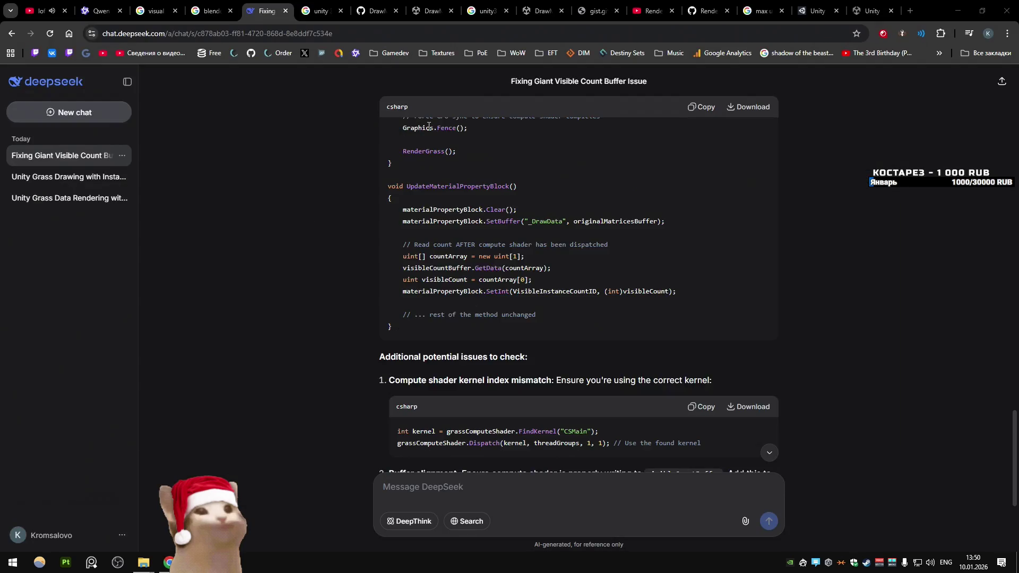
key("alt+Tab")
left_click(490, 34)
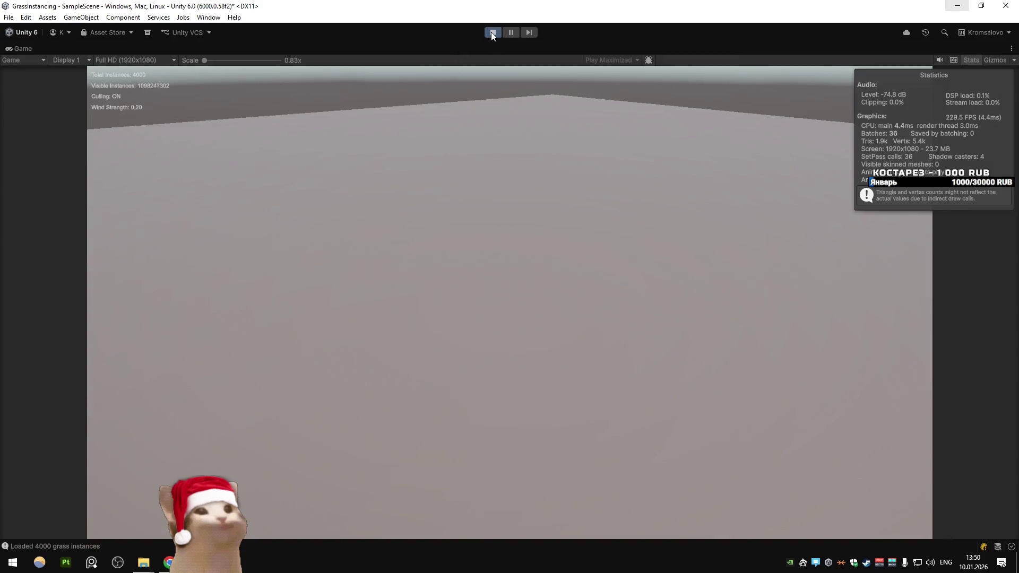
left_click(491, 32)
key("alt+Tab")
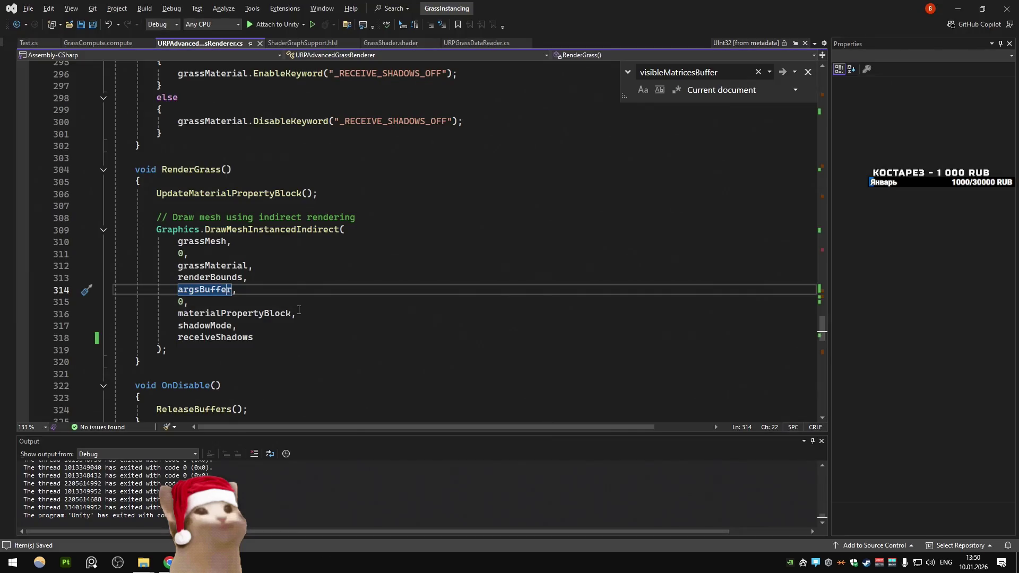
Step: Find each argsBuffer use and select the compute-shader buffer-binding lines 151–155
key("ctrl+f")
key("Return")
key("Return")
key("Return")
key("Return")
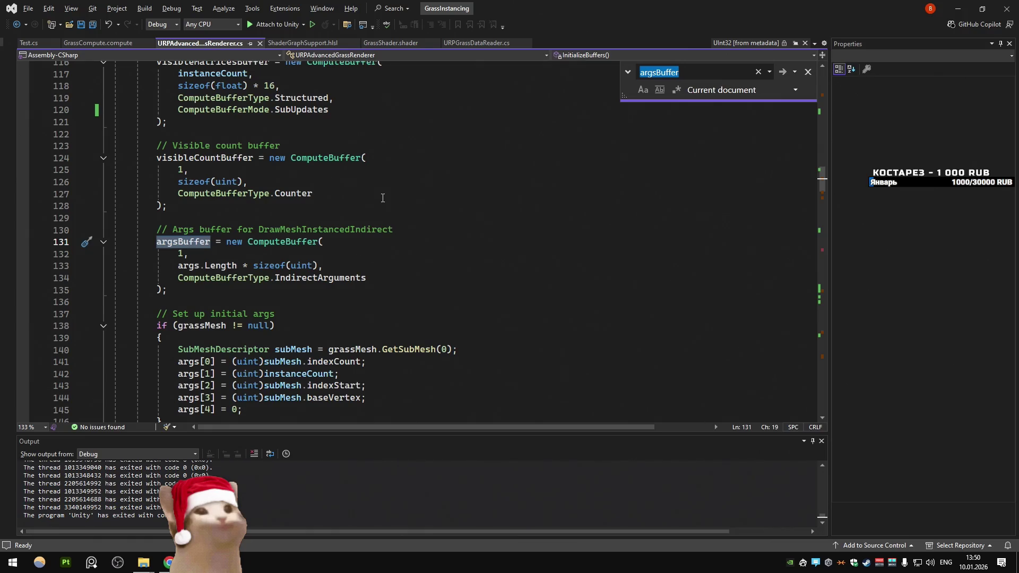
key("Return")
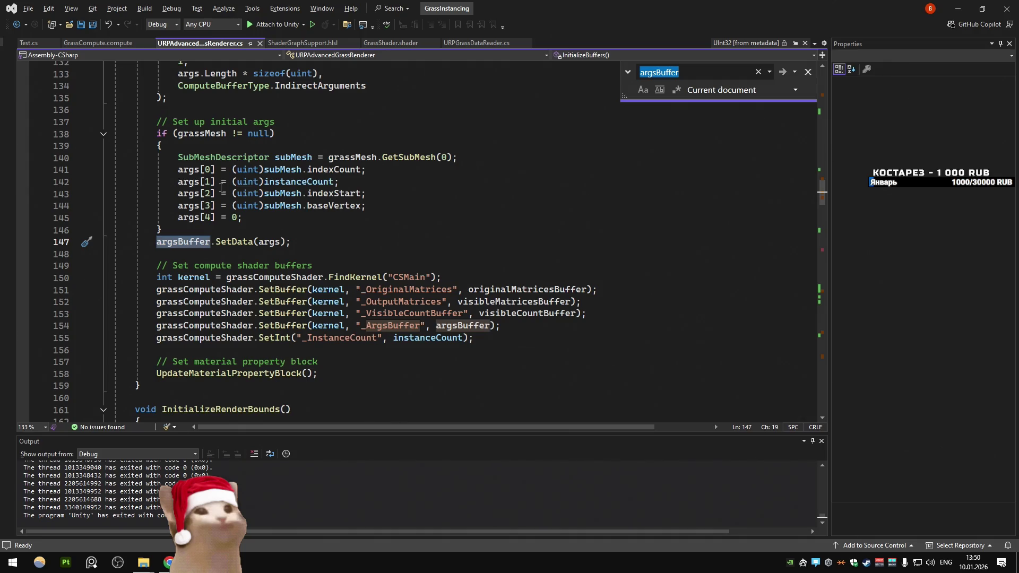
scroll(221, 188, "down", 3)
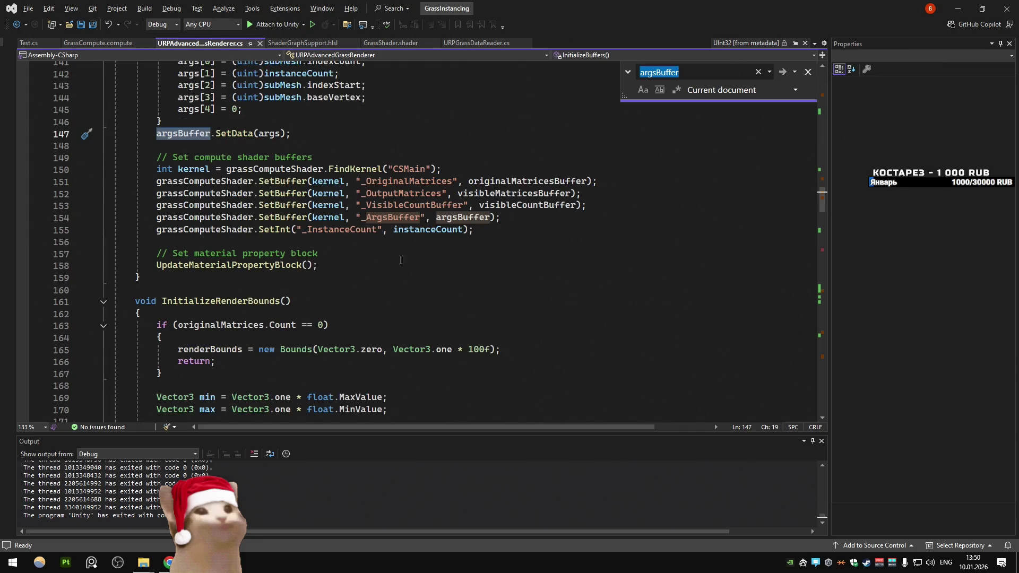
left_click(351, 247)
key("shift+Up")
key("shift+Up")
key("shift+Up")
key("ctrl+c")
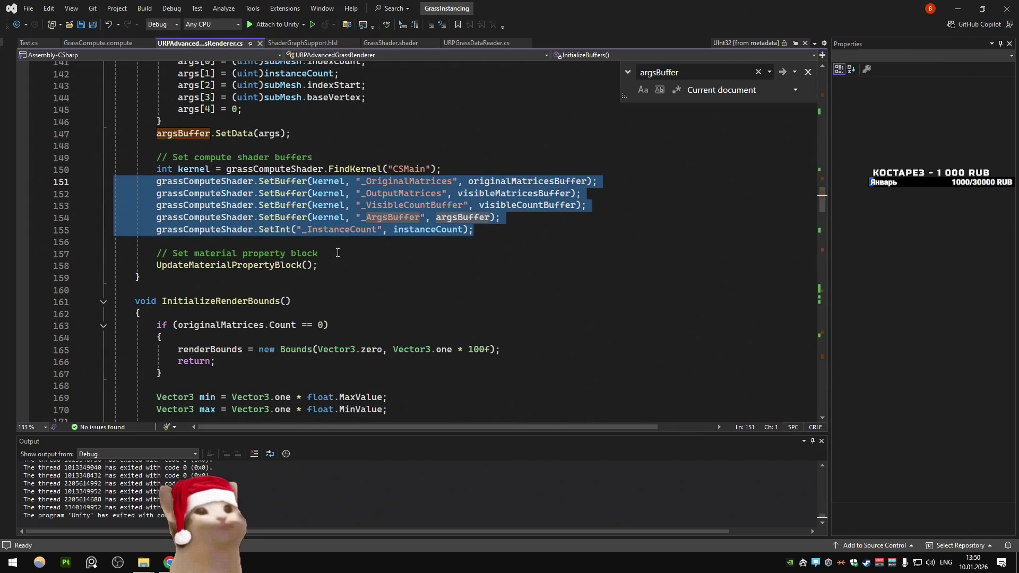
Step: Jump from Update() to the UpdateComputeShaderParameters definition
left_click(338, 253)
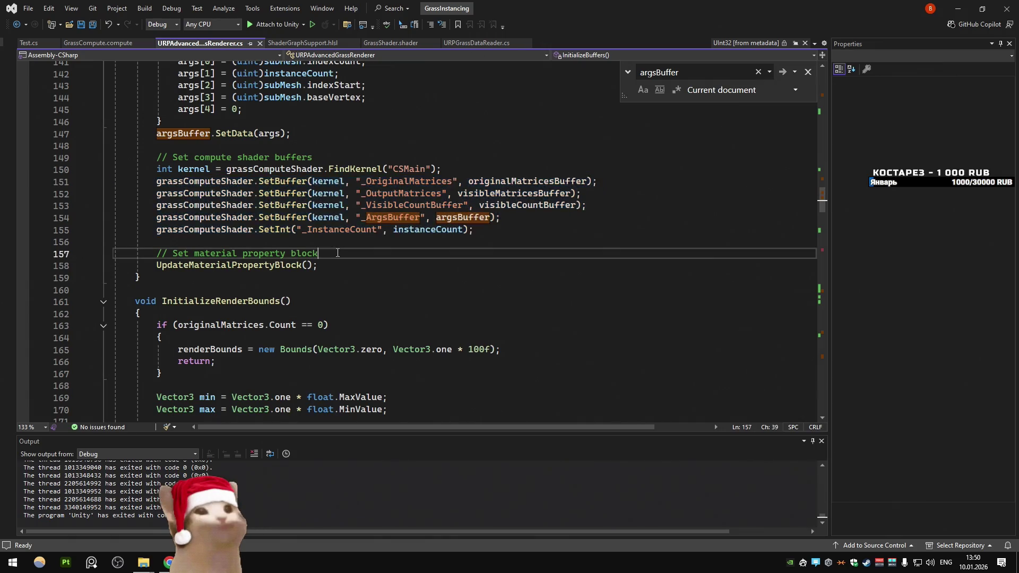
scroll(338, 253, "down", 12)
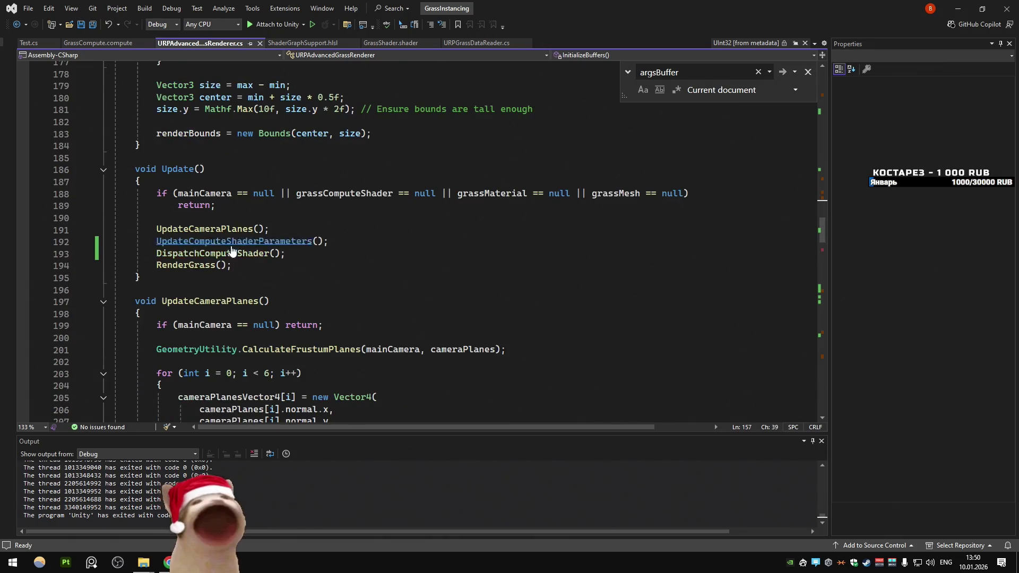
left_click(232, 243, "ctrl")
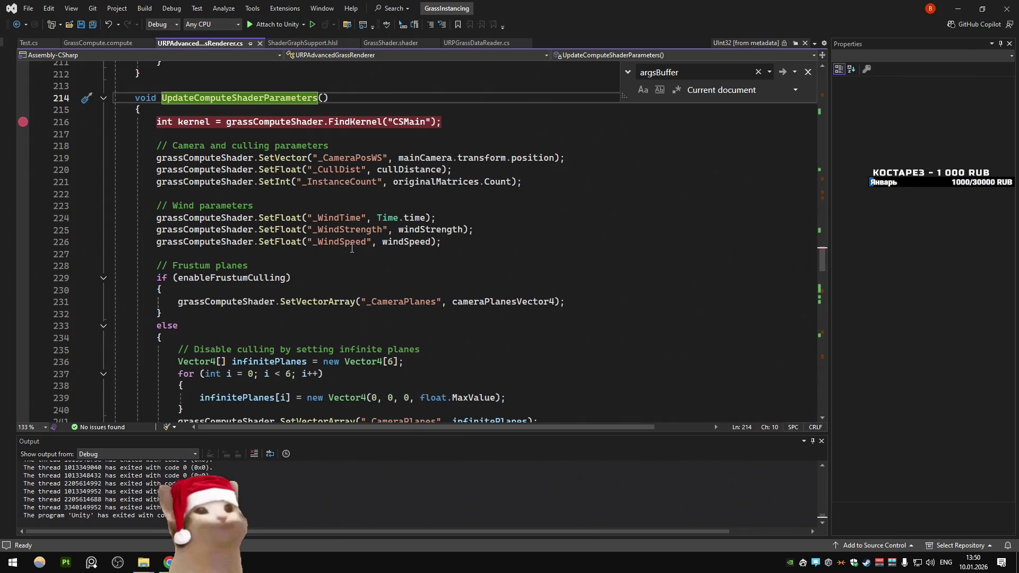
key("ctrl+minus")
scroll(347, 242, "up", 5)
scroll(347, 242, "down", 6)
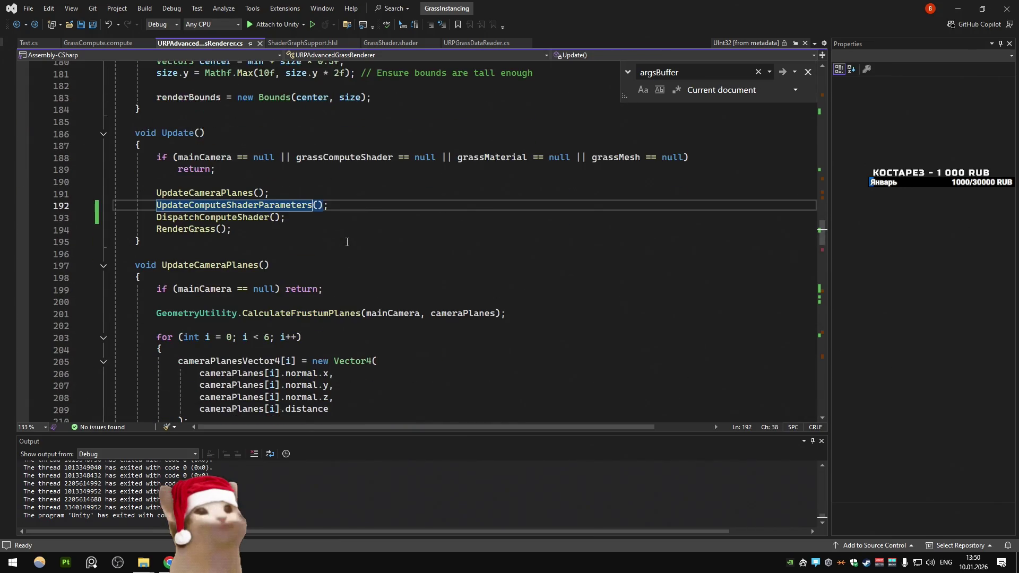
key("F12")
scroll(388, 238, "down", 3)
Step: Paste the SetBuffer lines after the wind parameters, drop the _InstanceCount line, and save
left_click(389, 239)
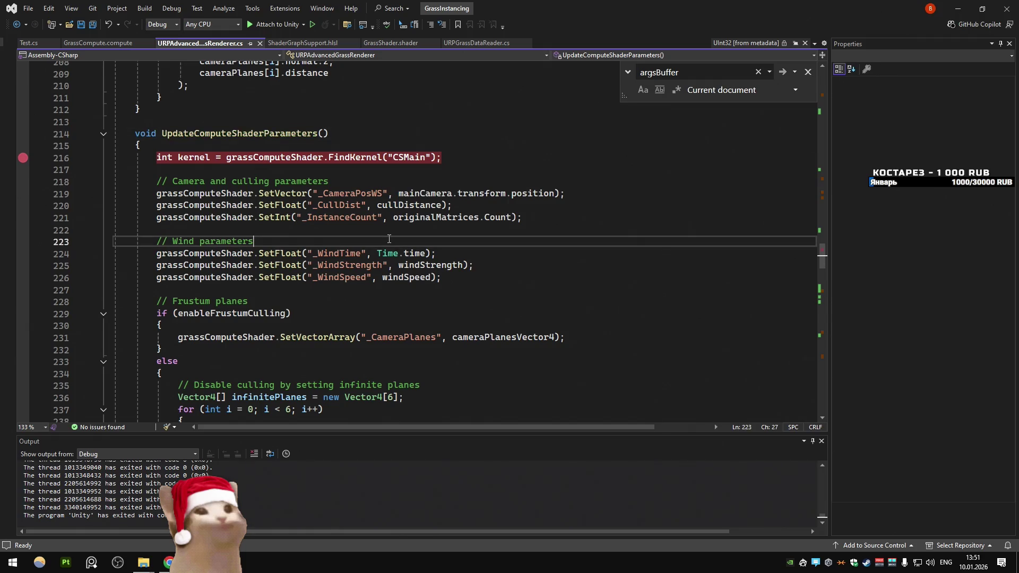
scroll(474, 204, "down", 2)
left_click(473, 204)
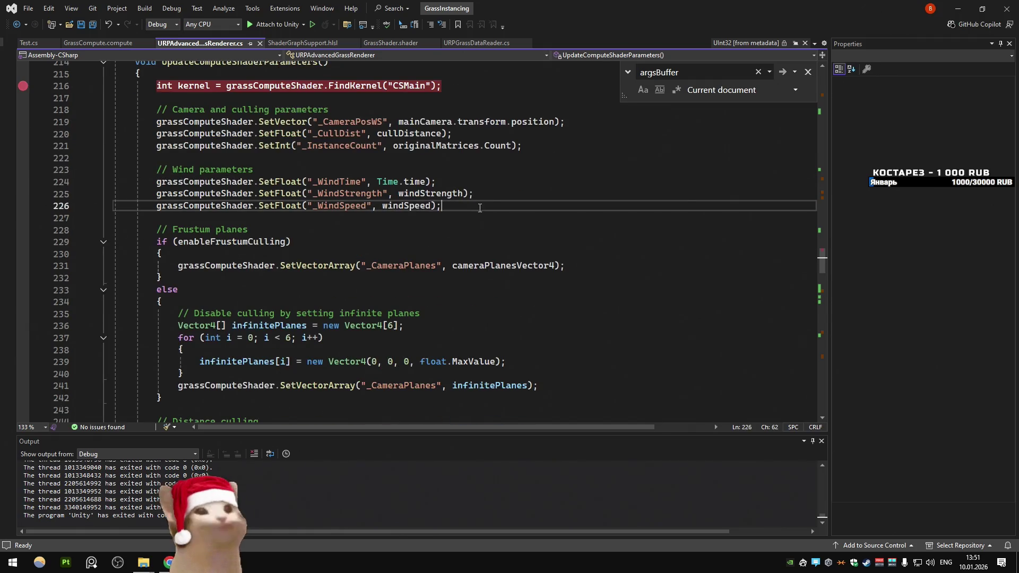
key("Return")
key("Return")
key("Return")
key("ctrl+v")
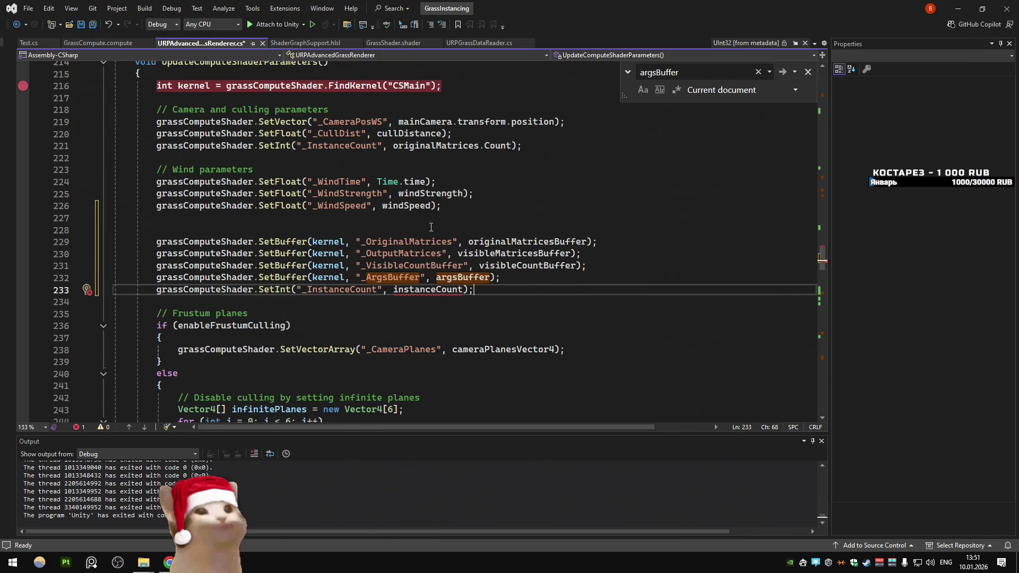
triple_click(489, 292)
key("Delete")
left_click(501, 207)
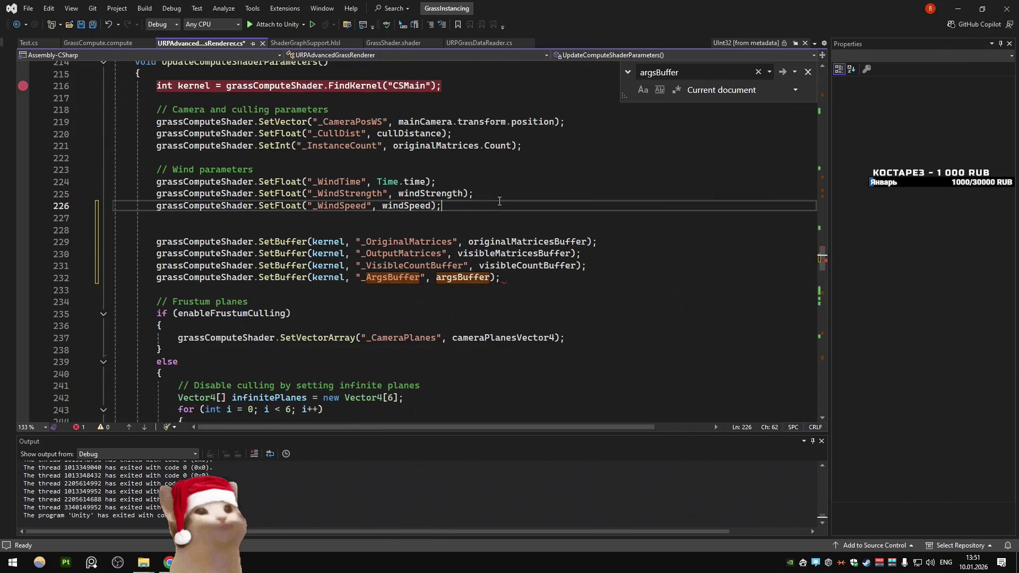
key("ctrl+s")
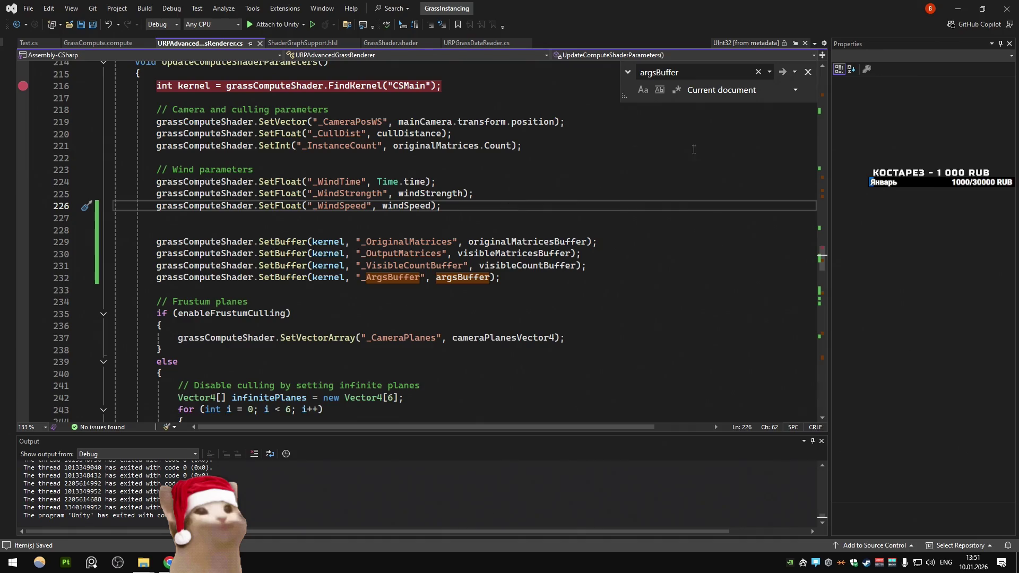
key("alt+Tab")
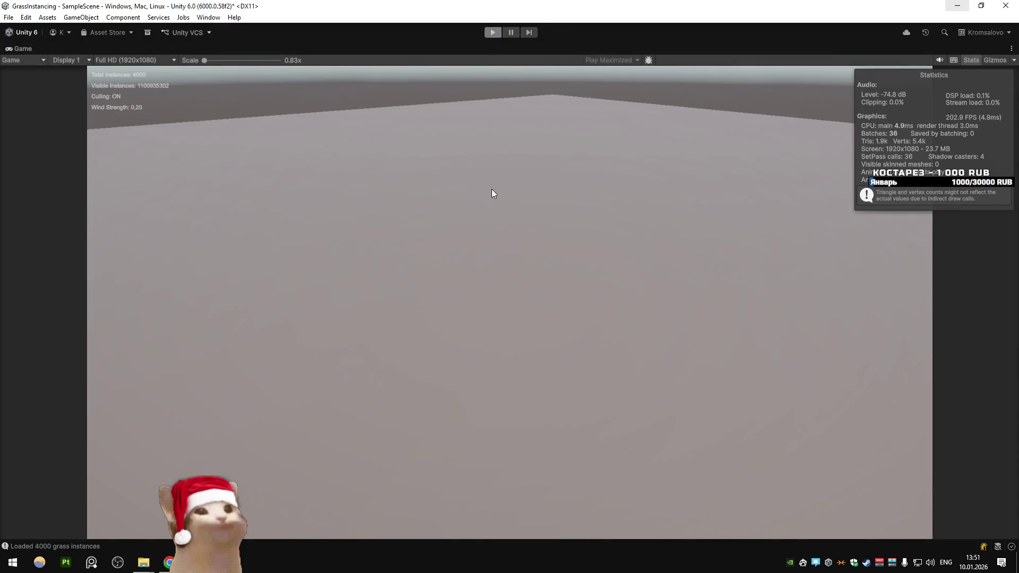
Step: Undo the pasted per-frame buffer bindings in UpdateComputeShaderParameters()
key("alt+Tab")
key("ctrl+z")
key("ctrl+z")
key("ctrl+z")
key("ctrl+z")
key("ctrl+z")
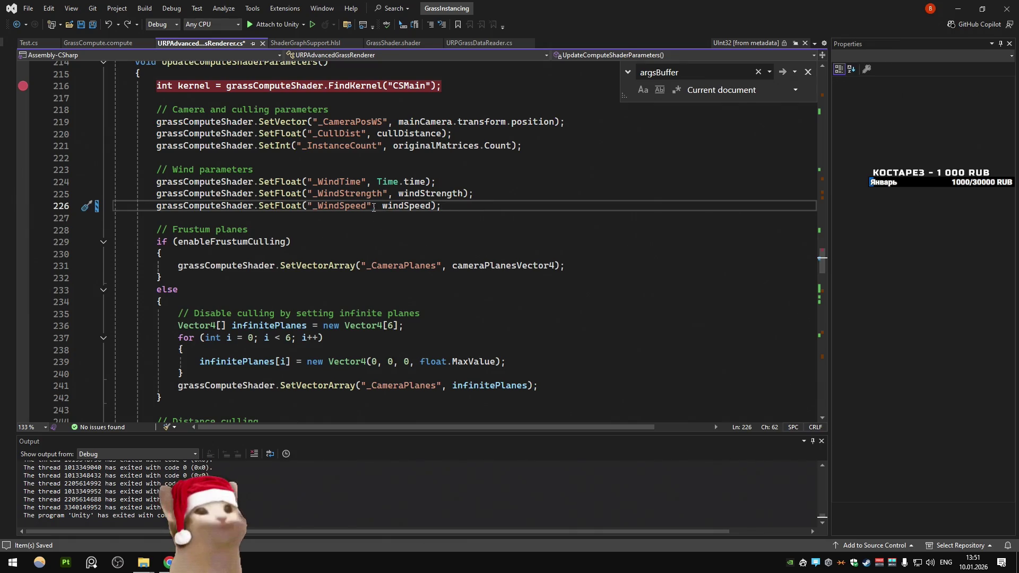
key("ctrl+Tab")
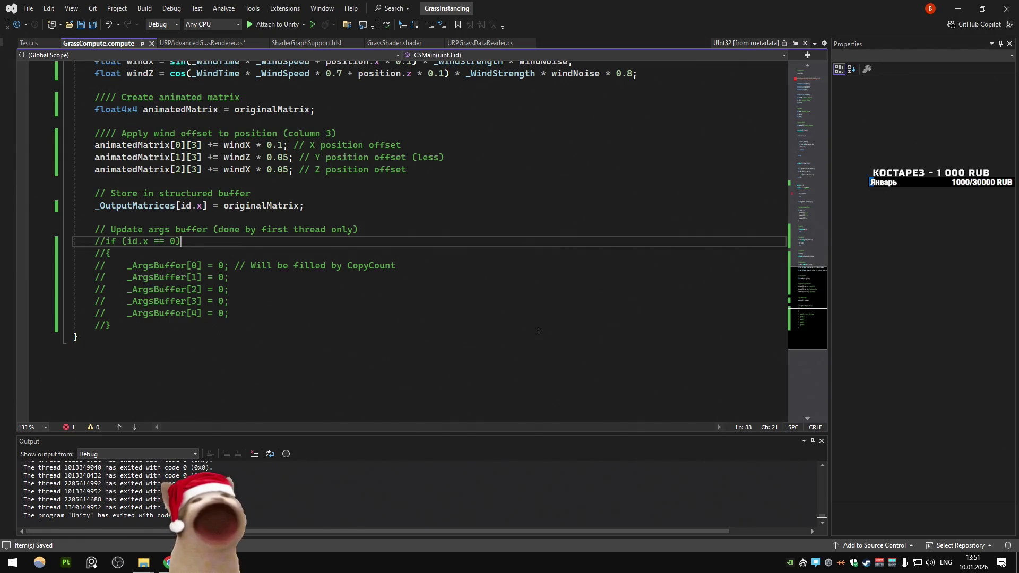
scroll(338, 262, "up", 3)
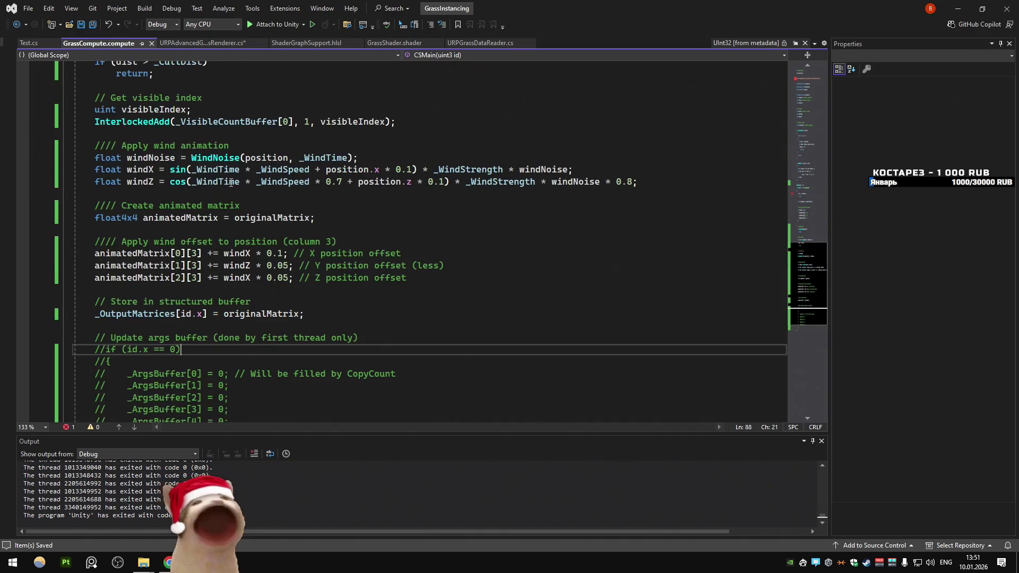
left_click(206, 42)
left_click(296, 192)
scroll(229, 169, "up", 2)
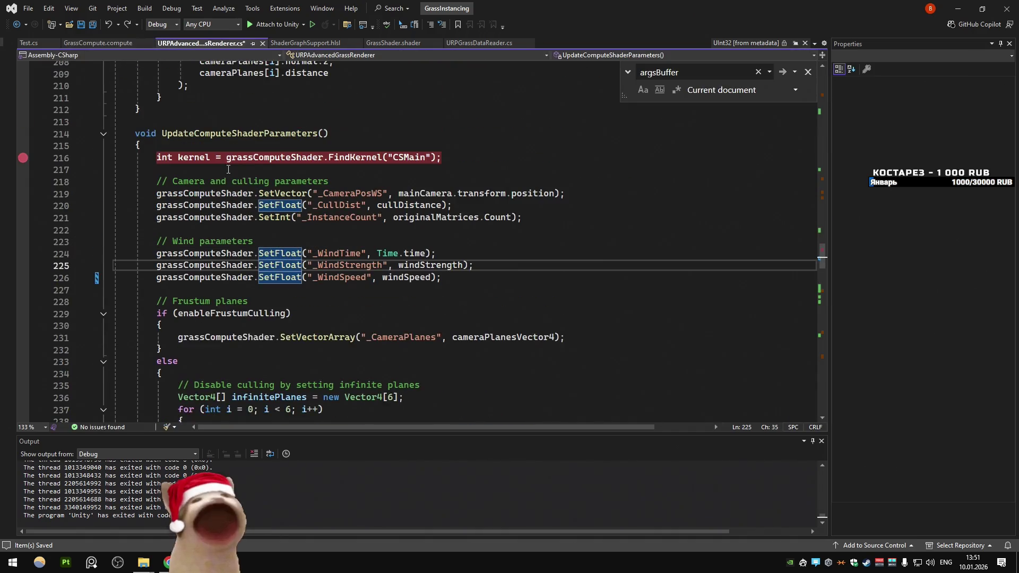
left_click(430, 169)
scroll(430, 169, "up", 1)
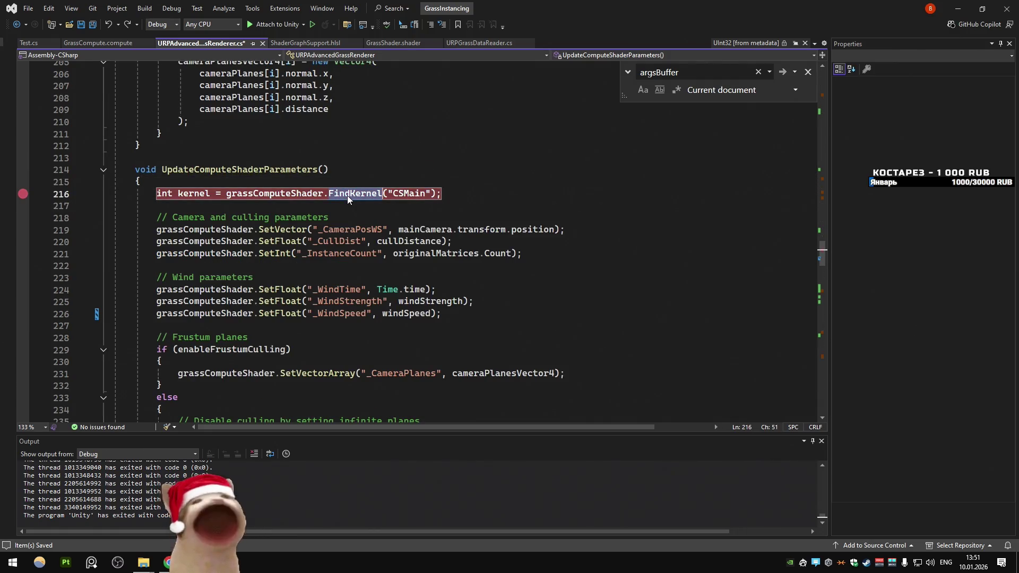
left_click(334, 241)
left_click(98, 43)
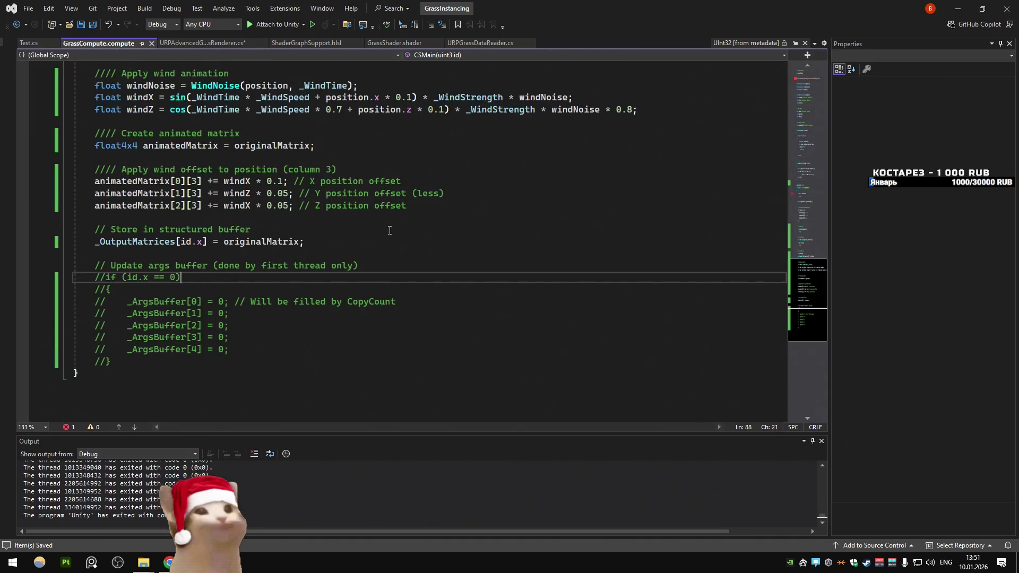
left_click(191, 45)
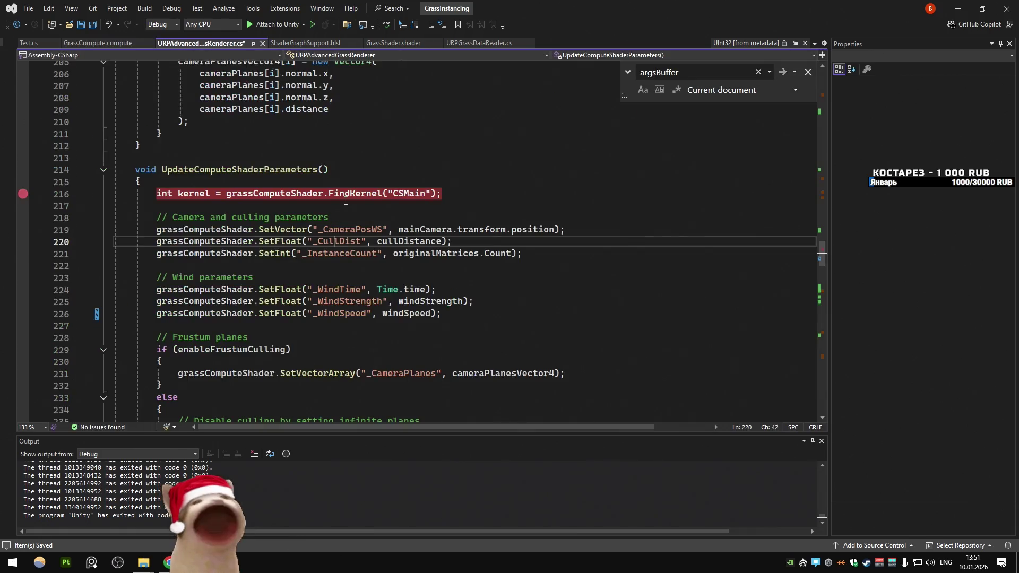
Step: Review DispatchComputeShader's CopyCount into argsBuffer and the _InstanceCount binding
mouse_move(400, 237)
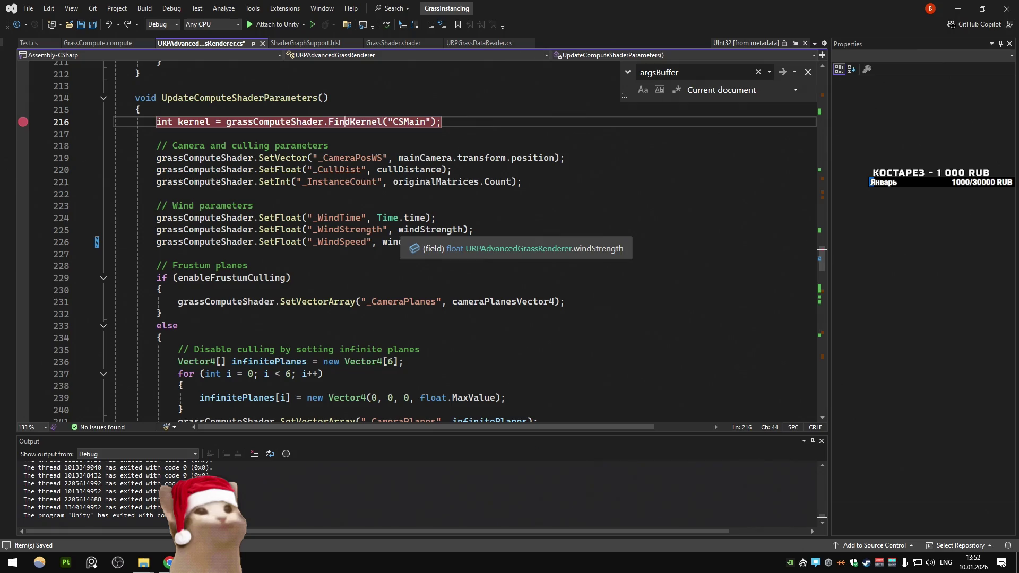
scroll(422, 196, "down", 5)
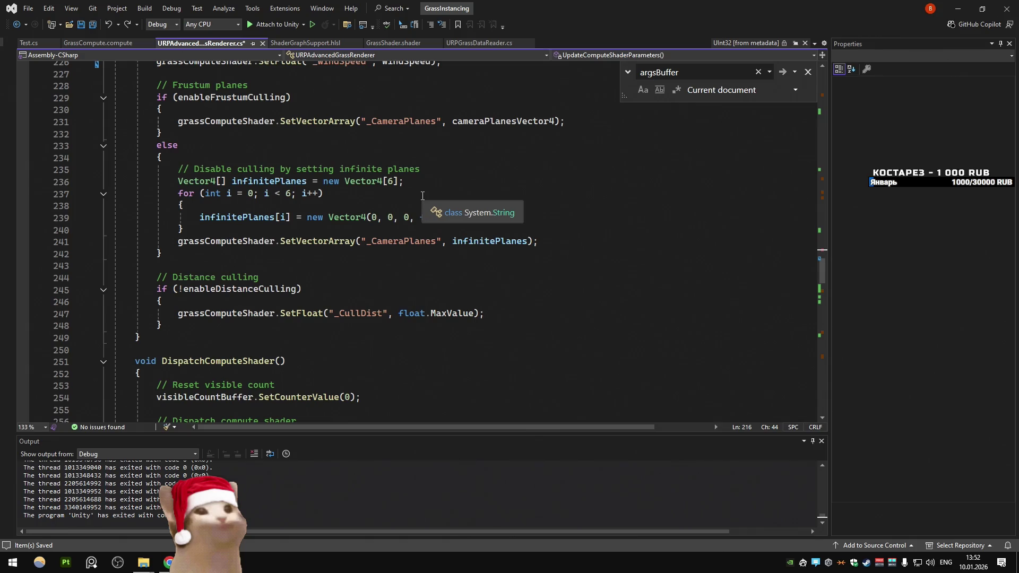
scroll(419, 198, "down", 6)
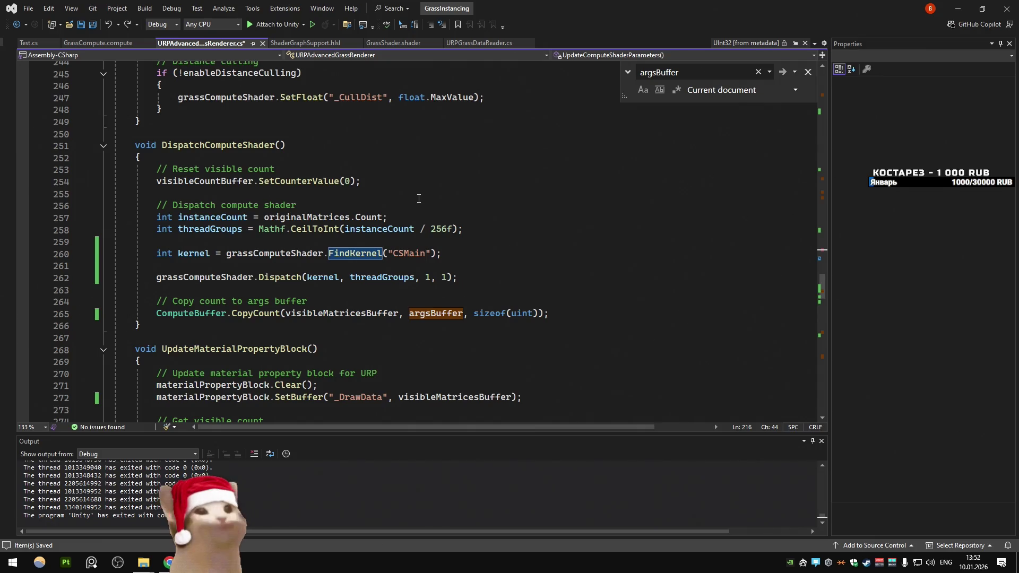
double_click(433, 317)
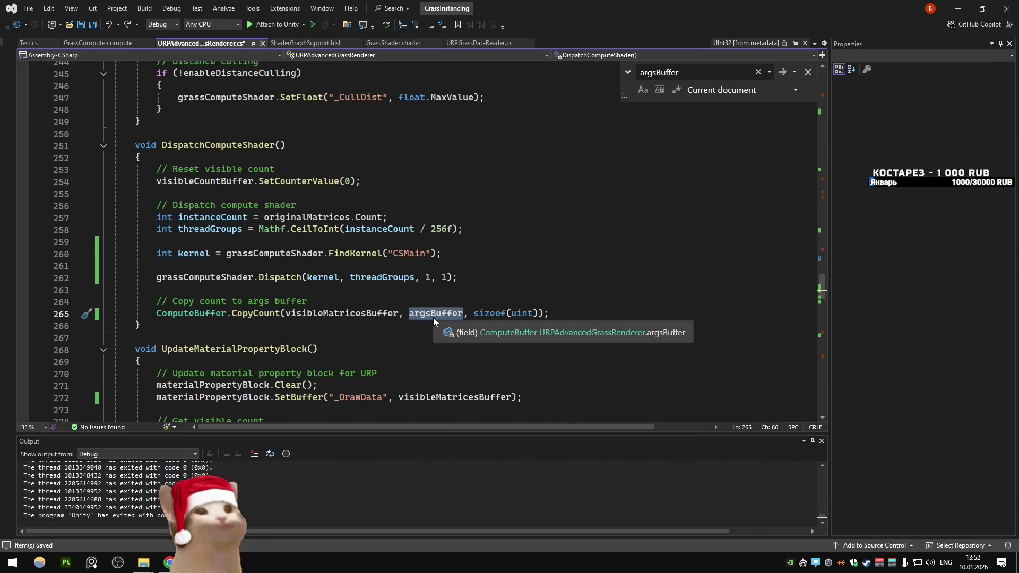
scroll(434, 316, "up", 10)
scroll(435, 315, "up", 1)
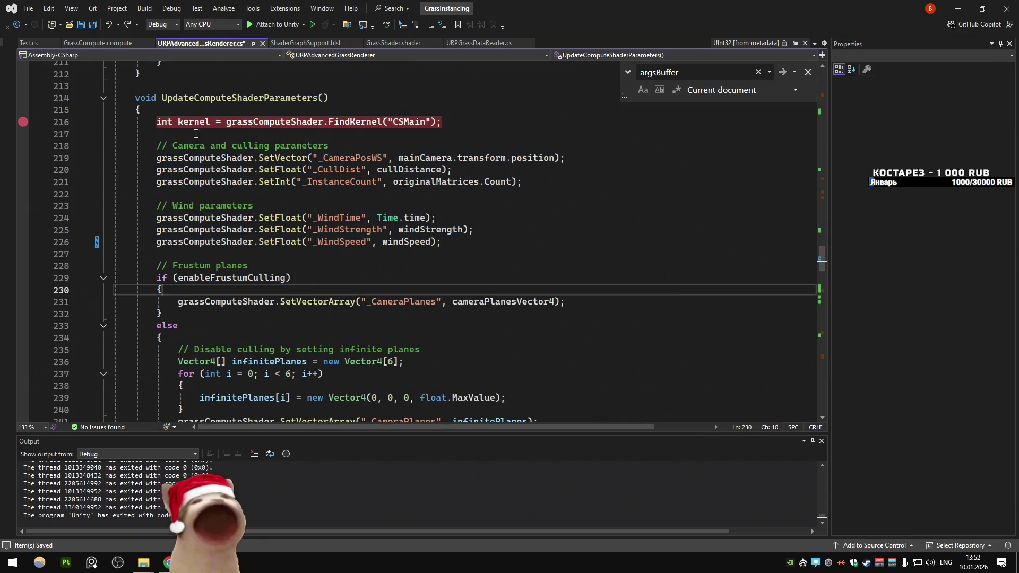
left_click(98, 43)
left_click(217, 42)
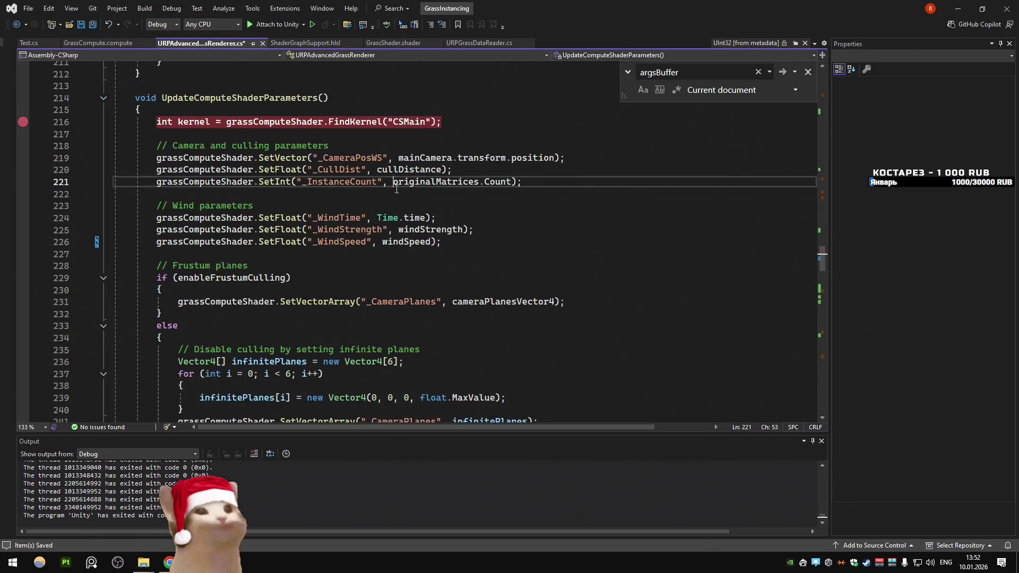
scroll(396, 189, "down", 11)
scroll(396, 189, "down", 19)
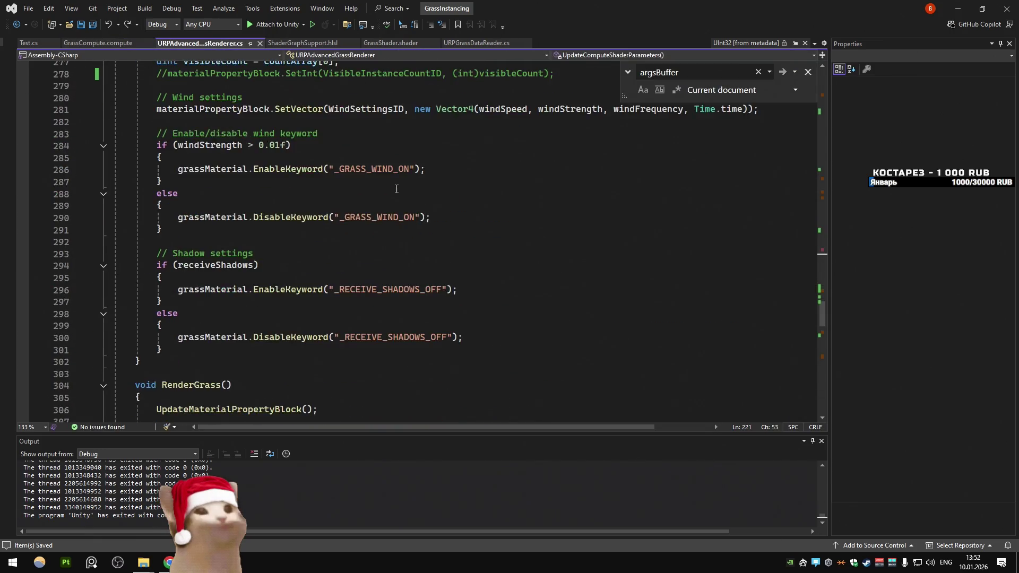
scroll(396, 189, "up", 20)
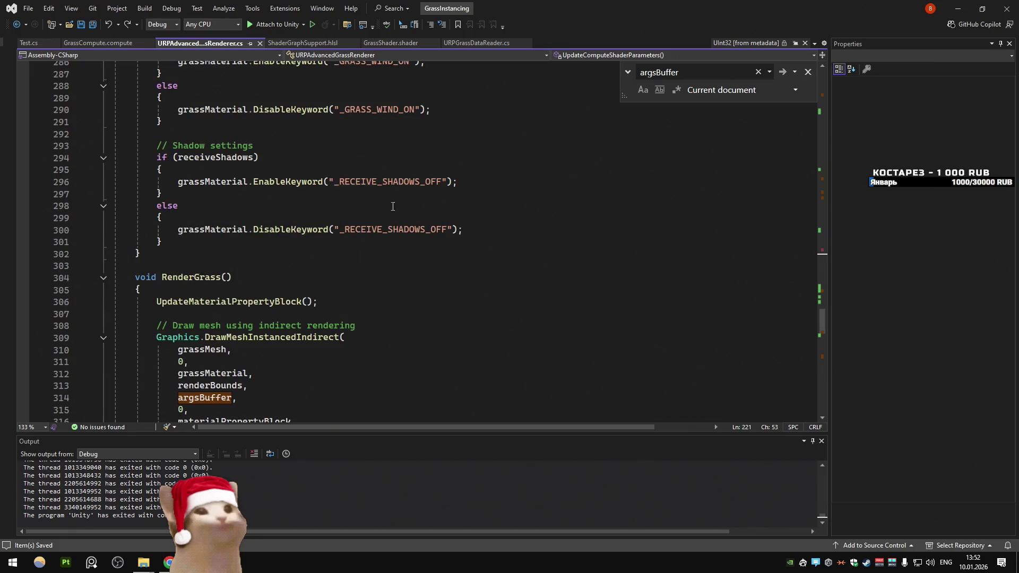
scroll(379, 214, "up", 20)
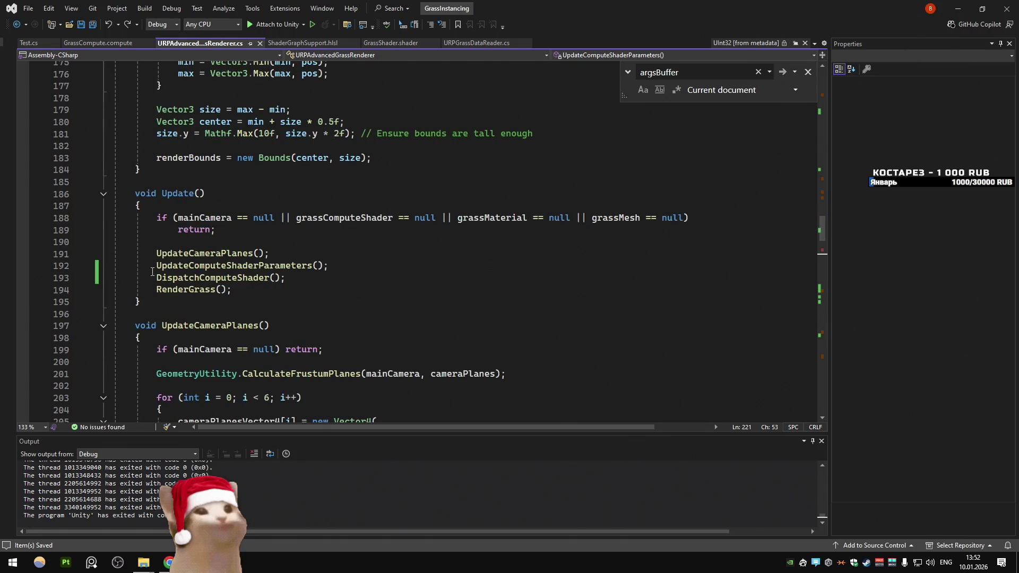
Step: Comment out the UpdateComputeShaderParameters() and DispatchComputeShader() calls in Update()
left_click(155, 268)
type("//")
left_click(157, 278)
type("//")
left_click(201, 291, "ctrl")
scroll(239, 228, "down", 8)
scroll(238, 228, "up", 7)
left_click(236, 157, "ctrl")
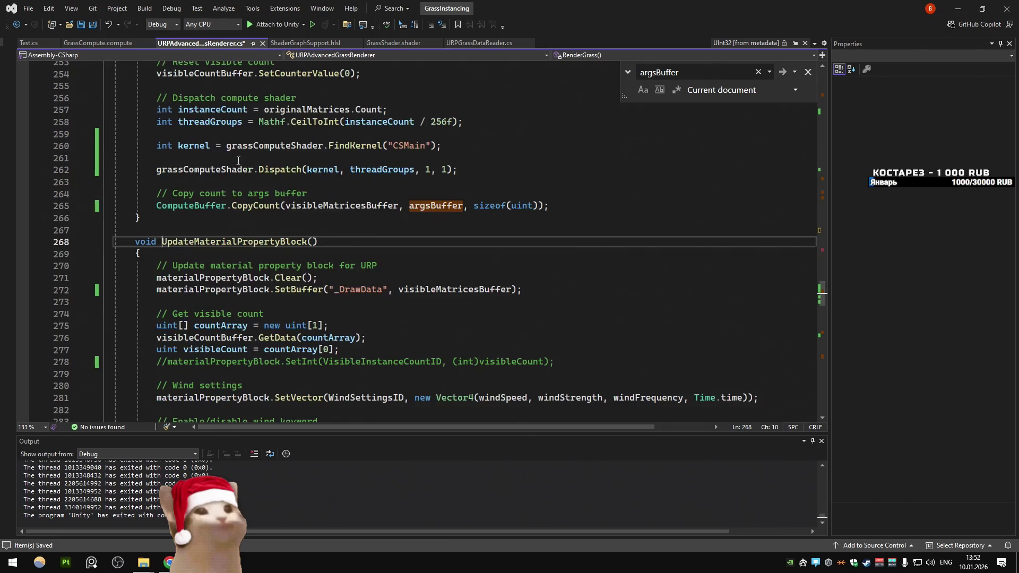
Step: Search the script to locate where visibleMatricesBuffer is created
double_click(455, 289)
key("ctrl+f")
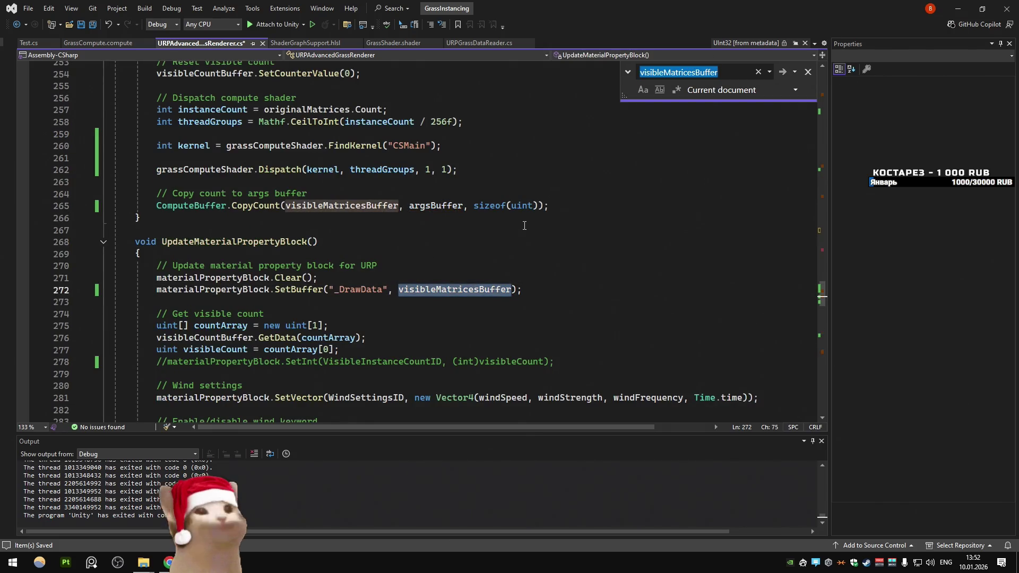
key("Return")
key("Return")
key("Return")
key("Return")
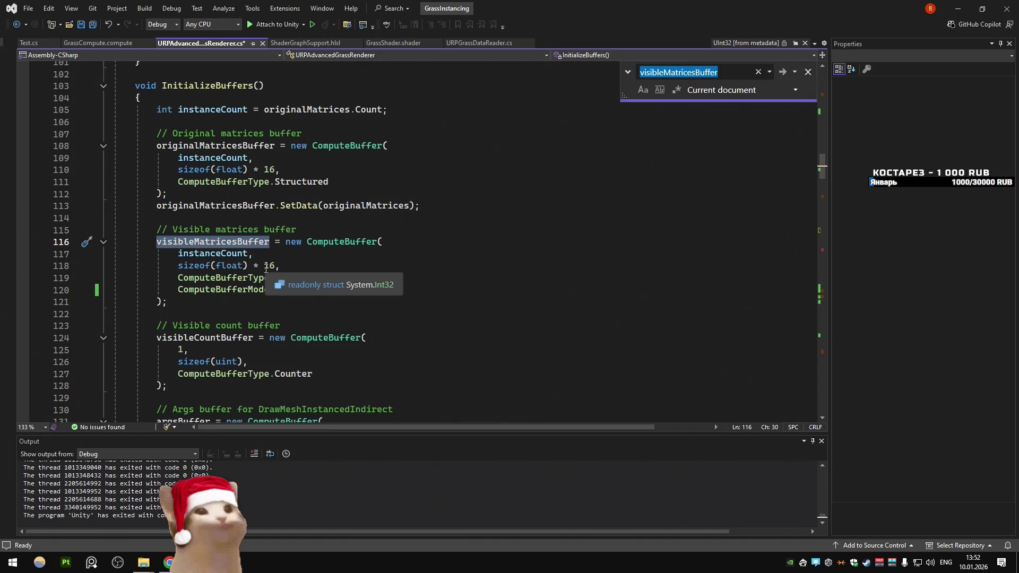
Step: Add a copy of the SetData line below the visibleMatricesBuffer block, retargeted to visibleMatricesBuffer with originalMatrices
left_click(348, 206)
key("ctrl+d")
key("alt+Down")
key("alt+Down")
key("alt+Down")
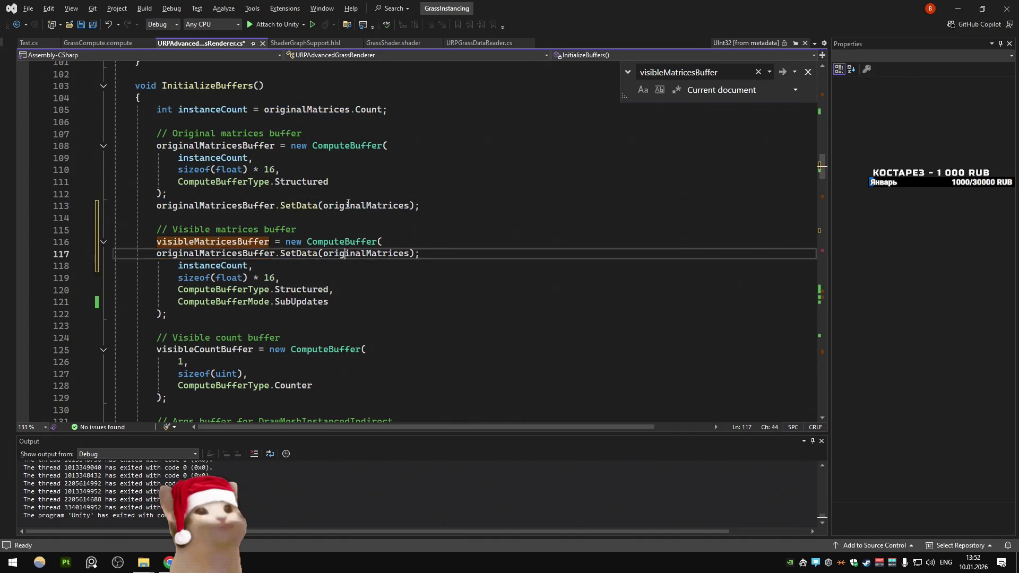
key("Up")
key("Up")
key("Up")
key("Home")
key("ctrl+shift+Right")
key("ctrl+c")
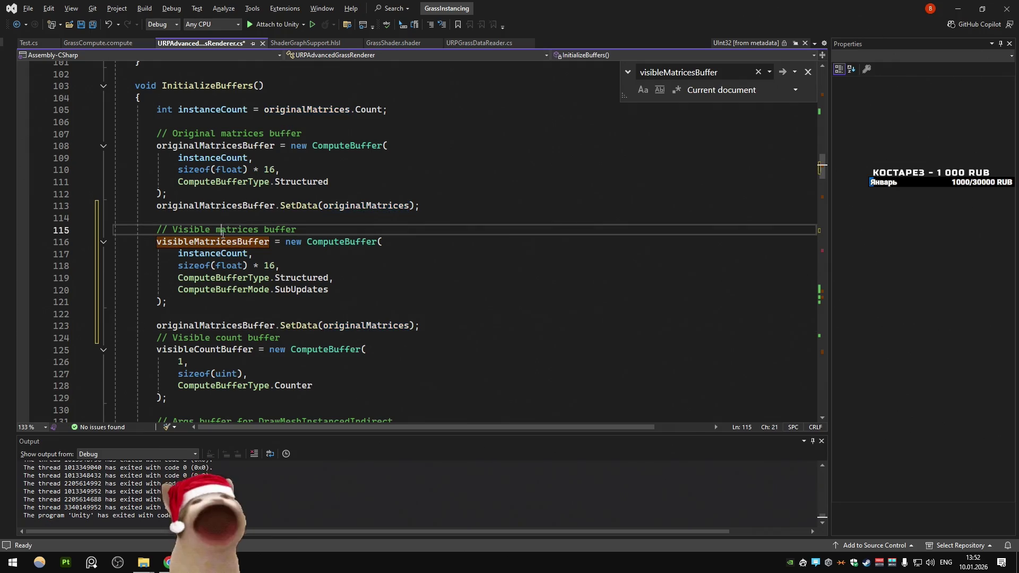
key("Down")
key("Down")
key("Down")
key("ctrl+shift+Right")
key("ctrl+v")
Step: Save the script and switch back to Unity to reload it
left_click(349, 201)
left_click(456, 265)
key("ctrl+s")
key("alt+Tab")
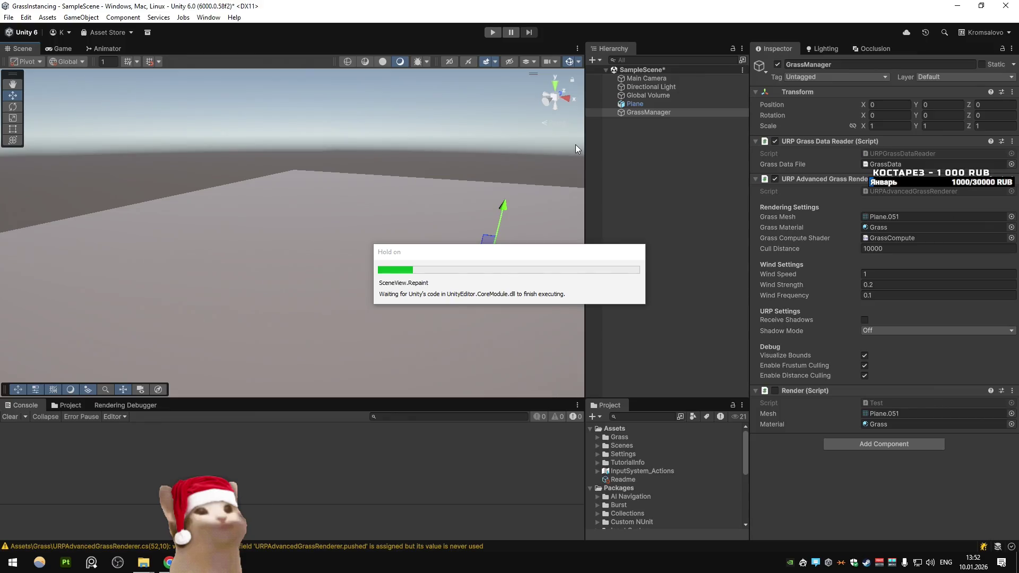
Step: Play-test the scene showing the 4000-instance grass field, then stop and return to InitializeBuffers()
left_click(492, 33)
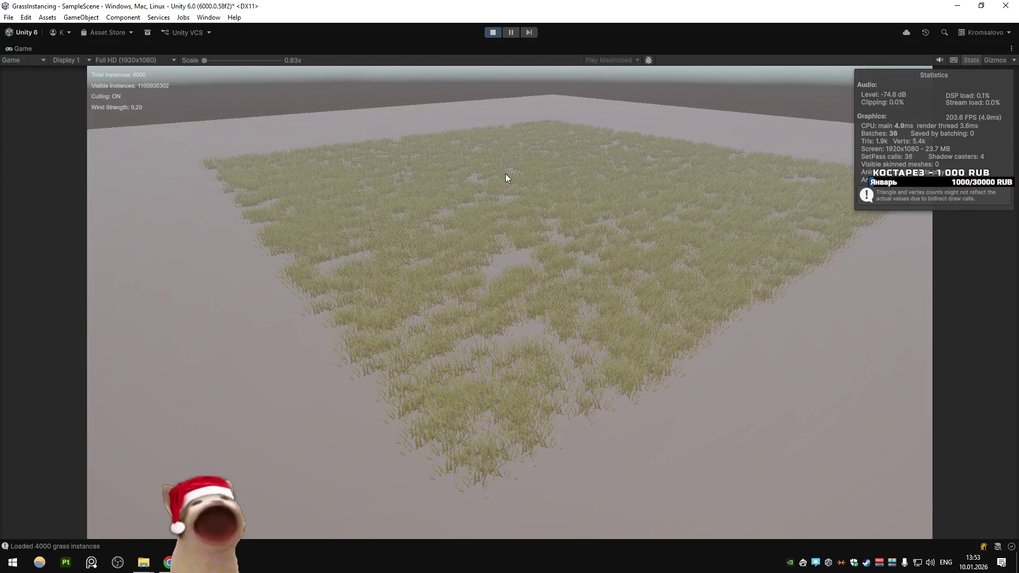
left_click(492, 32)
key("alt+Tab")
left_click(341, 229)
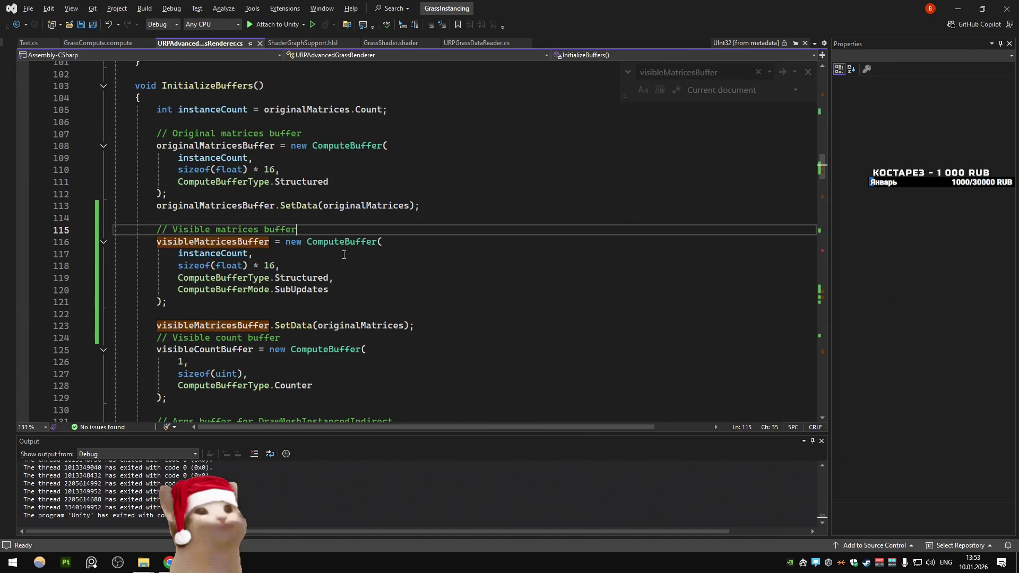
Step: Undo the added SetData line and the commented-out compute shader calls to restore the original code
key("ctrl+z")
key("ctrl+z")
key("ctrl+z")
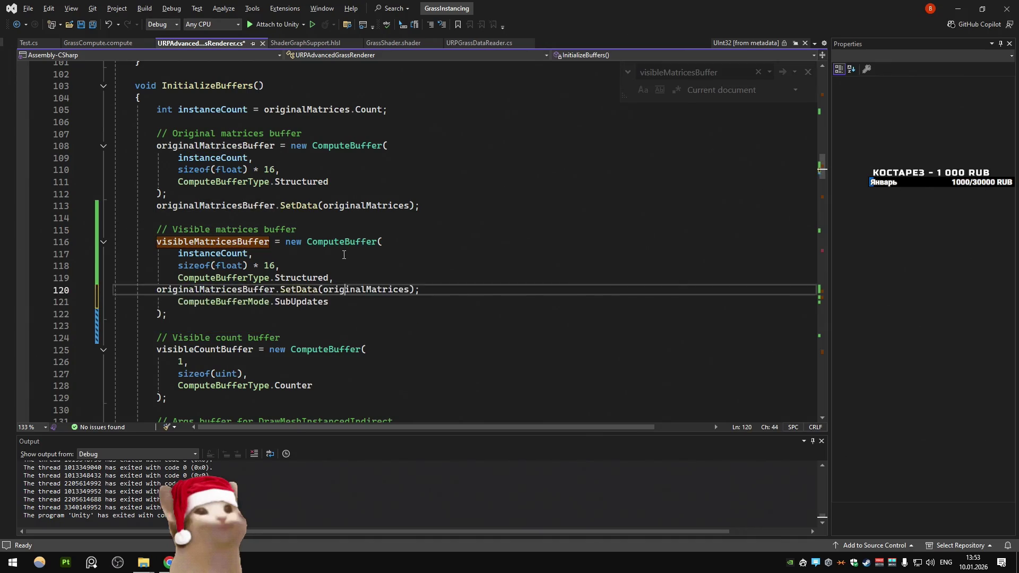
key("ctrl+z")
key("ctrl+z")
key("ctrl+z")
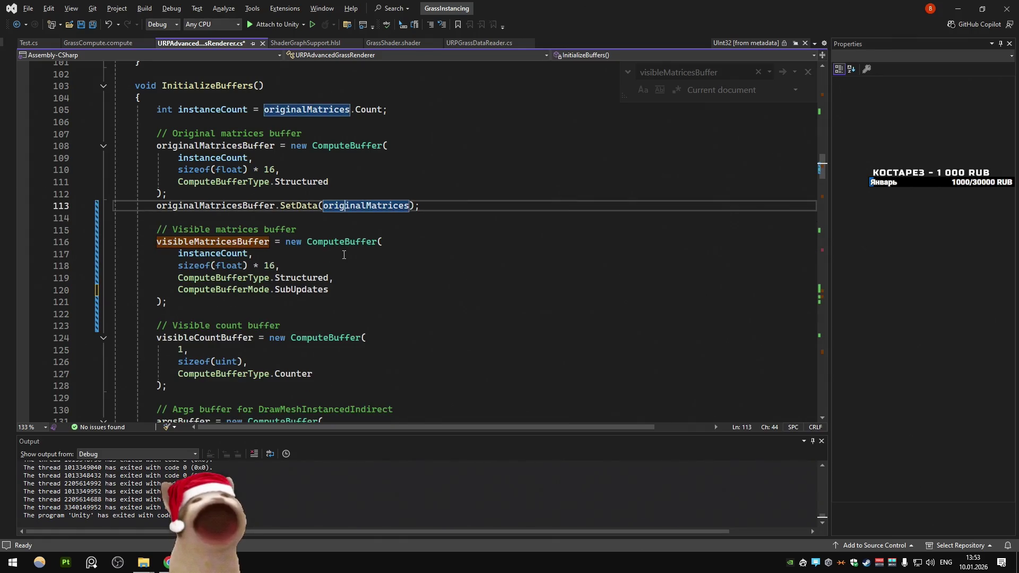
key("ctrl+z")
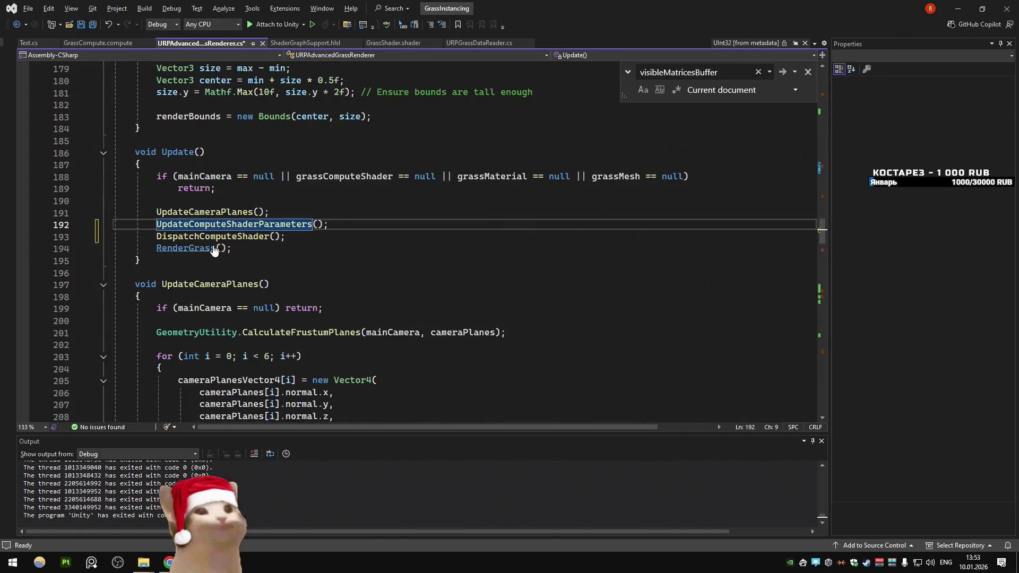
key("F12")
scroll(296, 242, "down", 3)
key("ctrl+z")
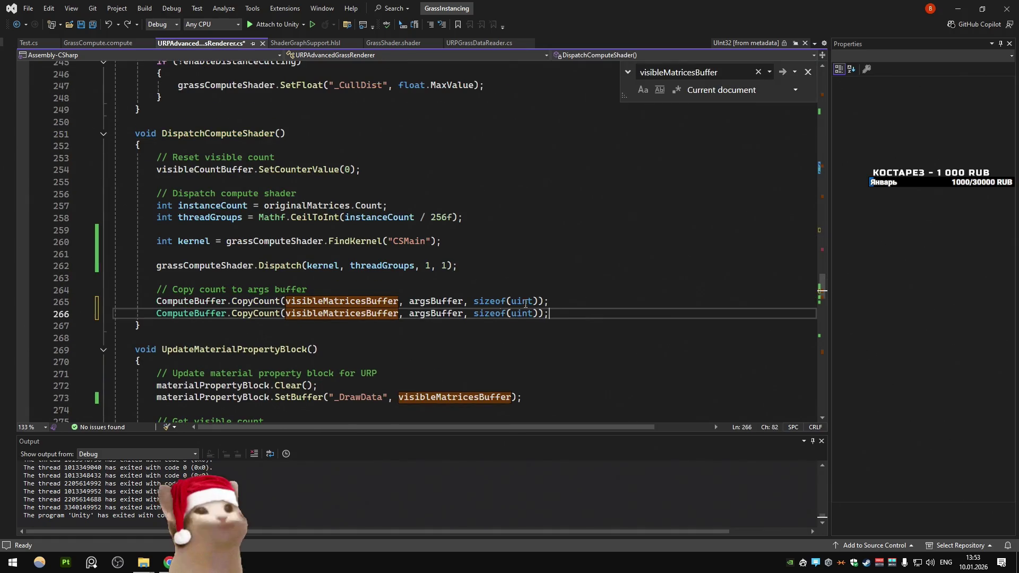
key("ctrl+z")
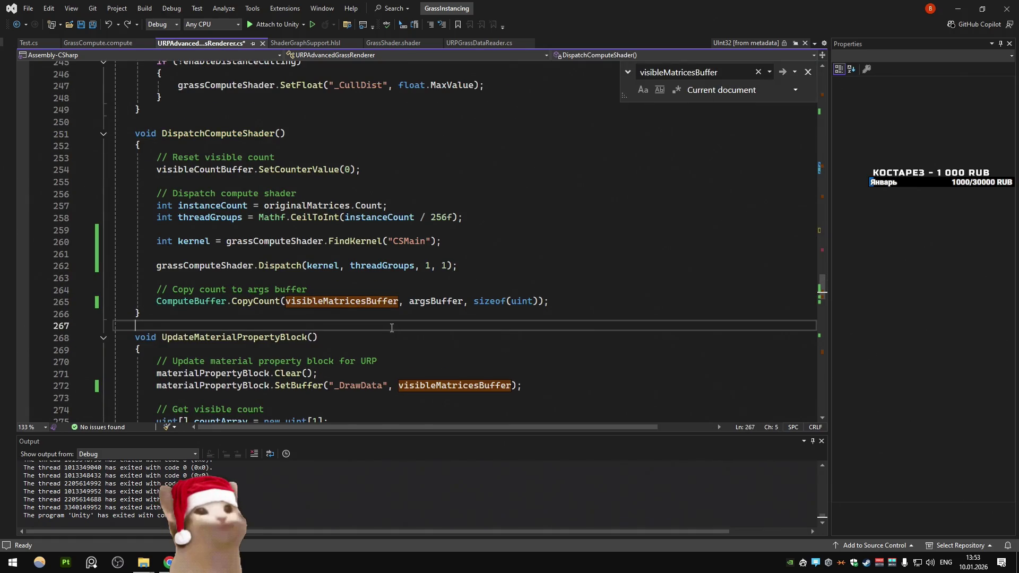
Step: Select ComputeBuffer.CopyCount in the code and bring up the Unity documentation tab
double_click(343, 301)
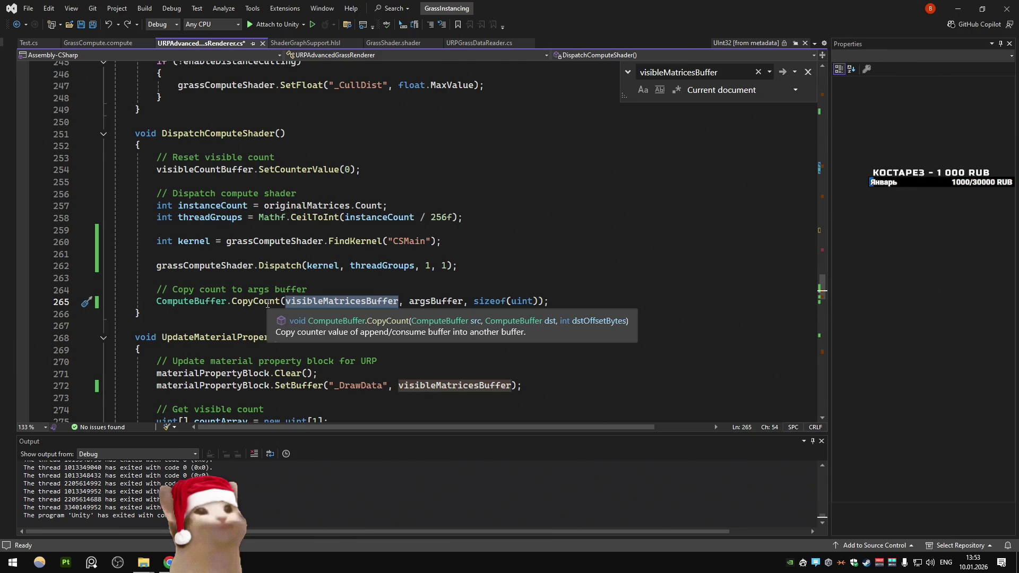
left_click_drag(226, 301, 156, 301)
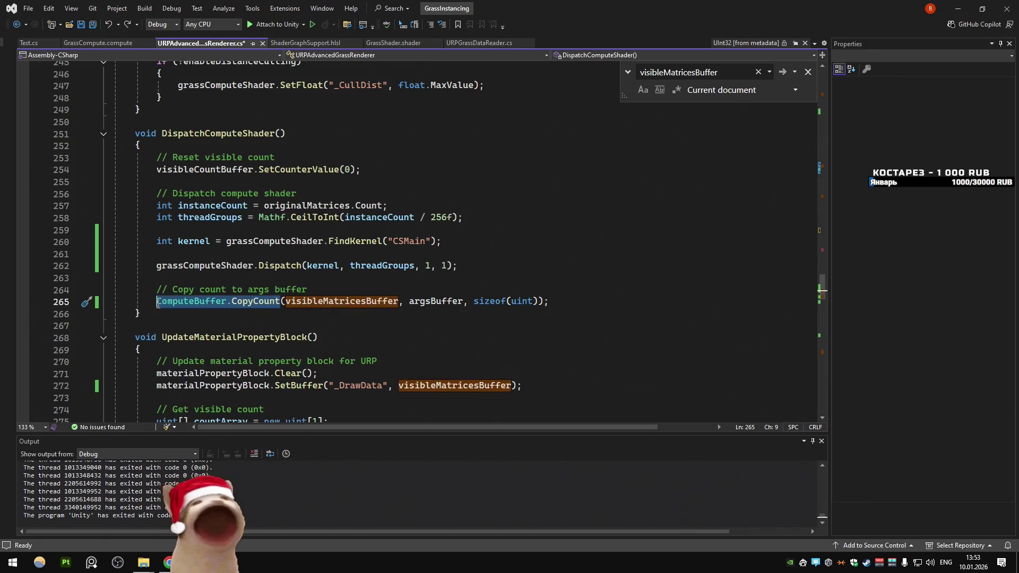
key("alt+Tab")
left_click(873, 11)
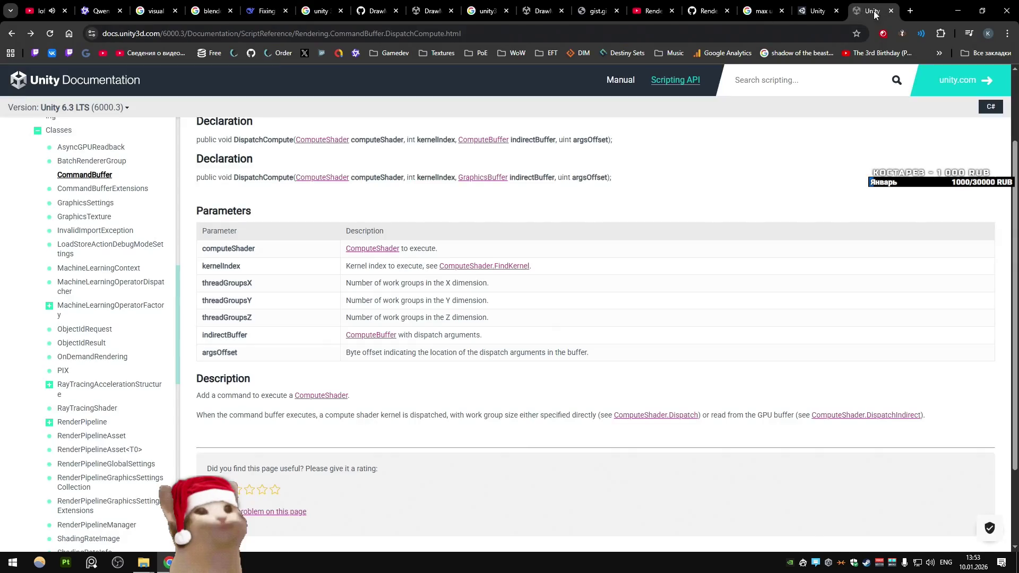
Step: Search the Unity docs for ComputeBuffer.CopyCount, read it and the ComputeBufferType.Append page, then return to code
left_click(816, 74)
key("ctrl+v")
key("Return")
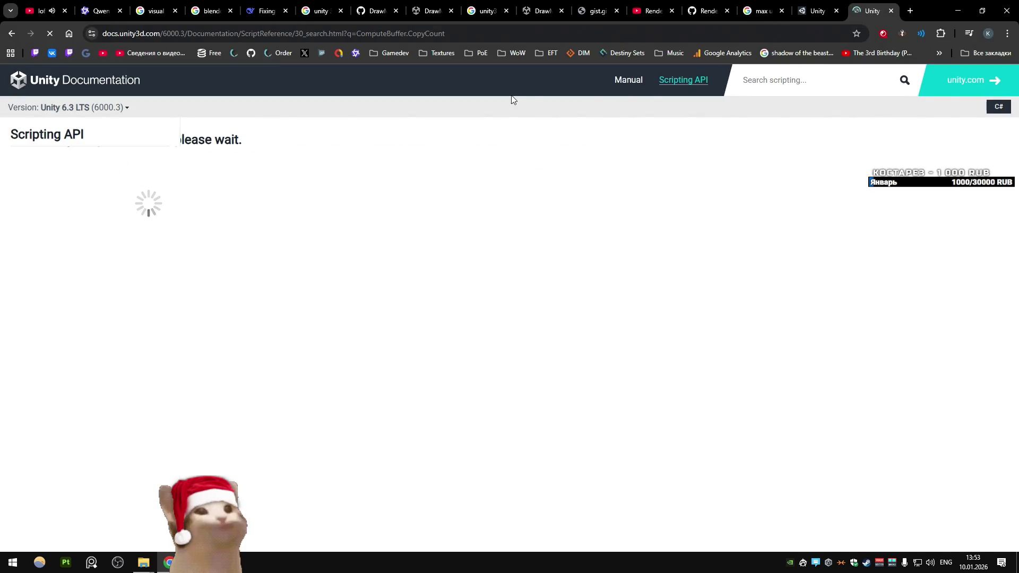
left_click(290, 162)
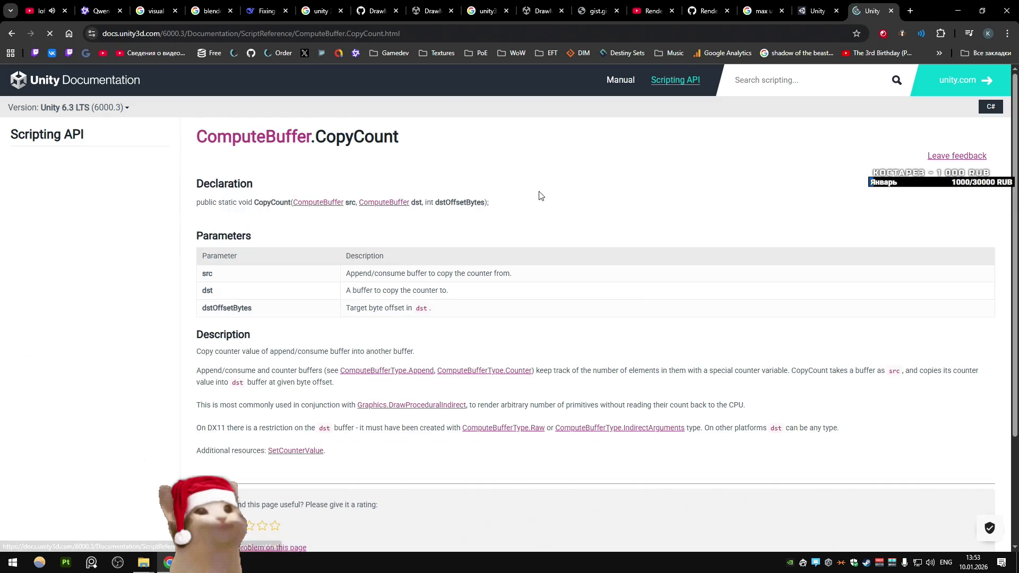
scroll(536, 196, "down", 1)
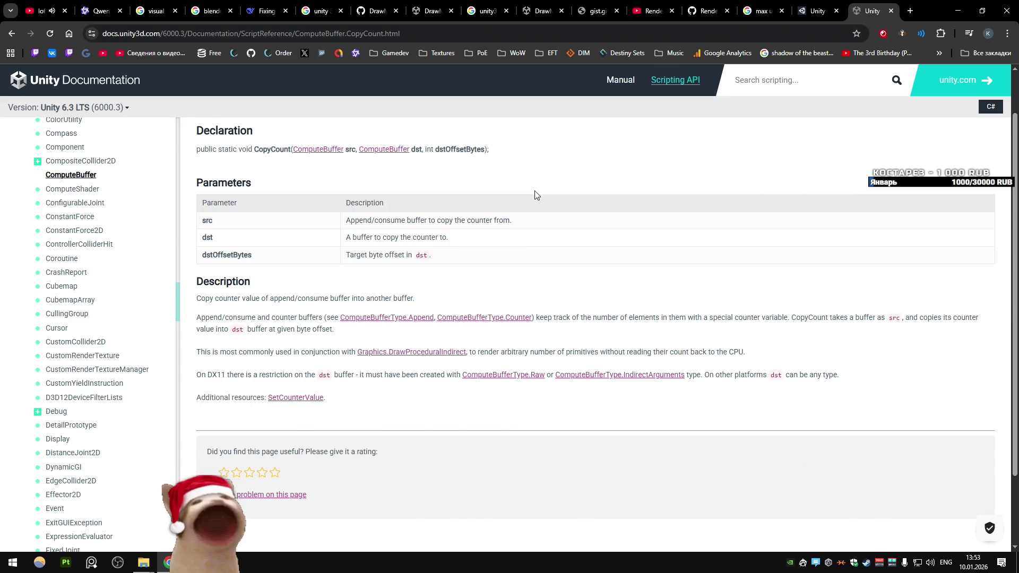
scroll(532, 193, "down", 2)
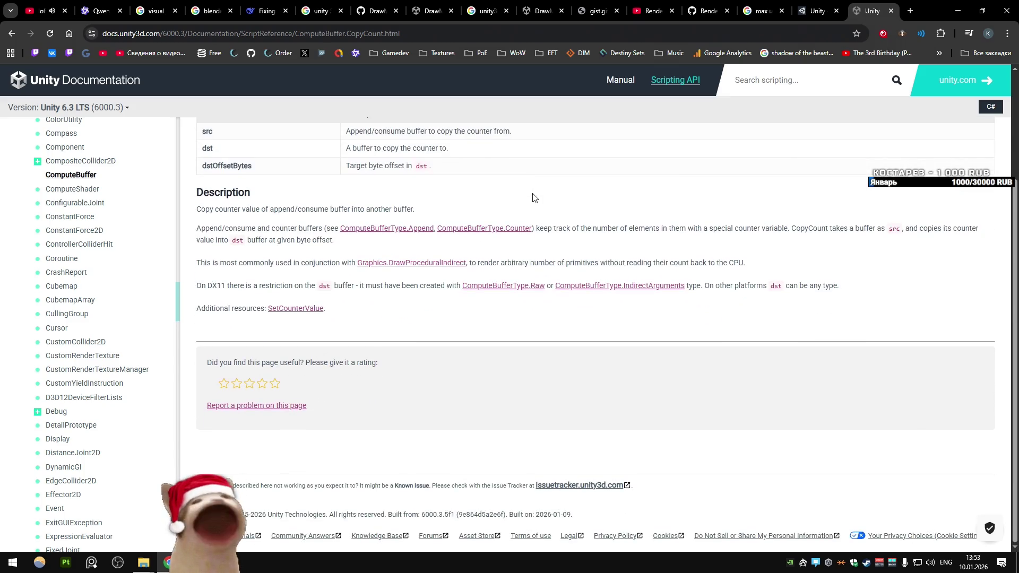
left_click(424, 229)
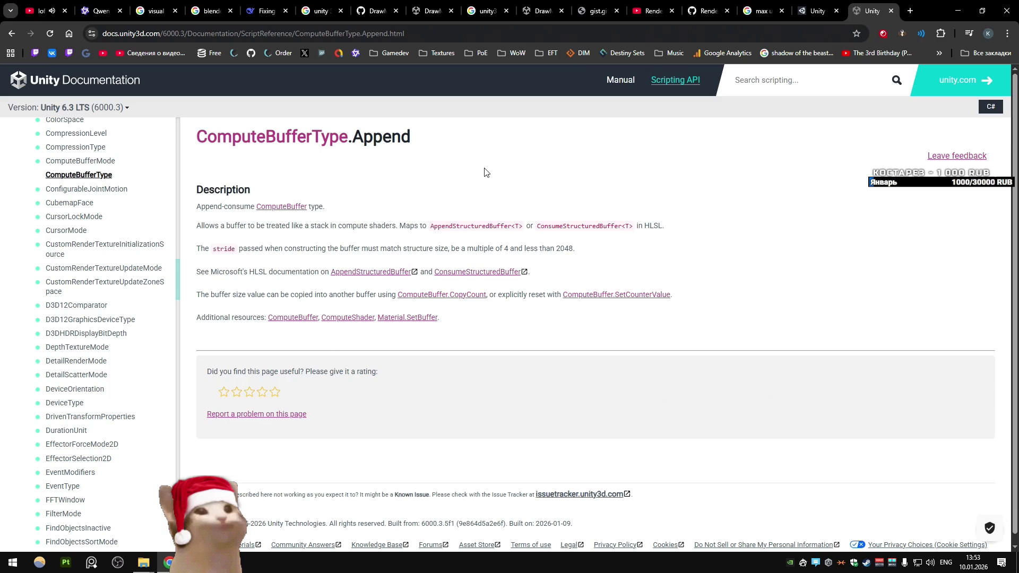
key("alt+Left")
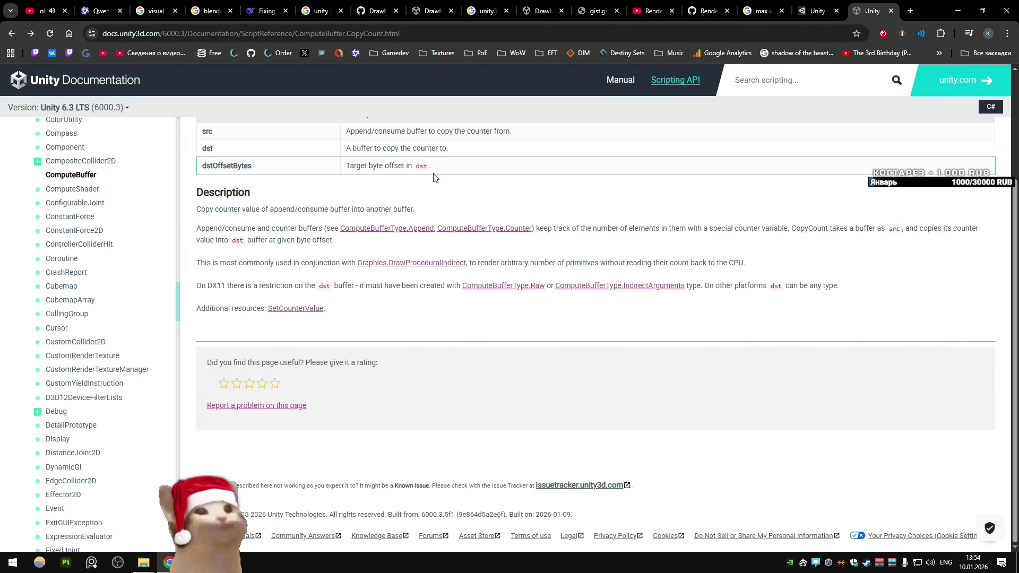
key("alt+Tab")
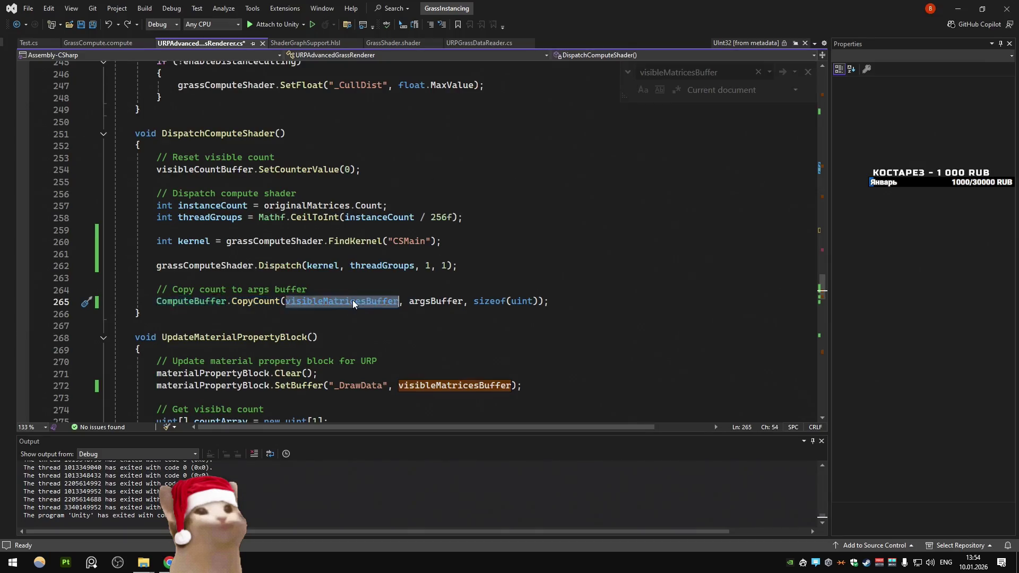
Step: Search for visibleMatricesBuffer occurrences until reaching the CopyCount call on line 265
key("F12")
key("ctrl+f")
key("Return")
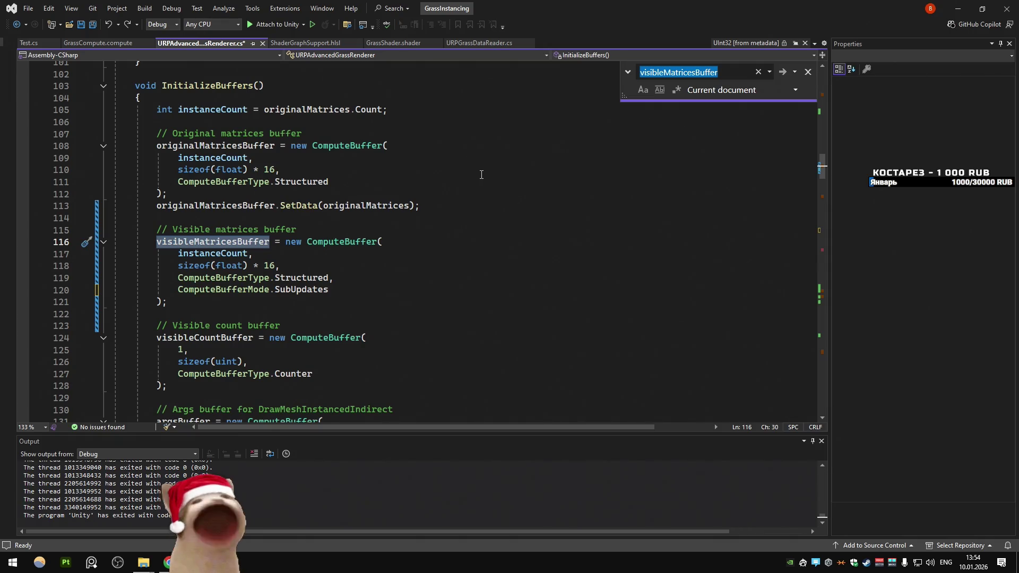
key("Return")
key("Return")
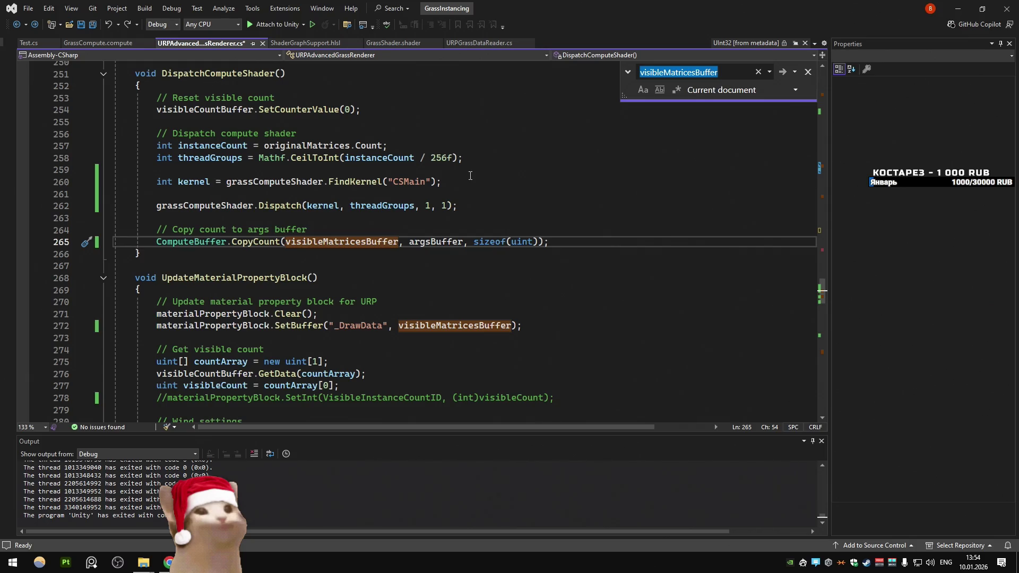
mouse_move(400, 242)
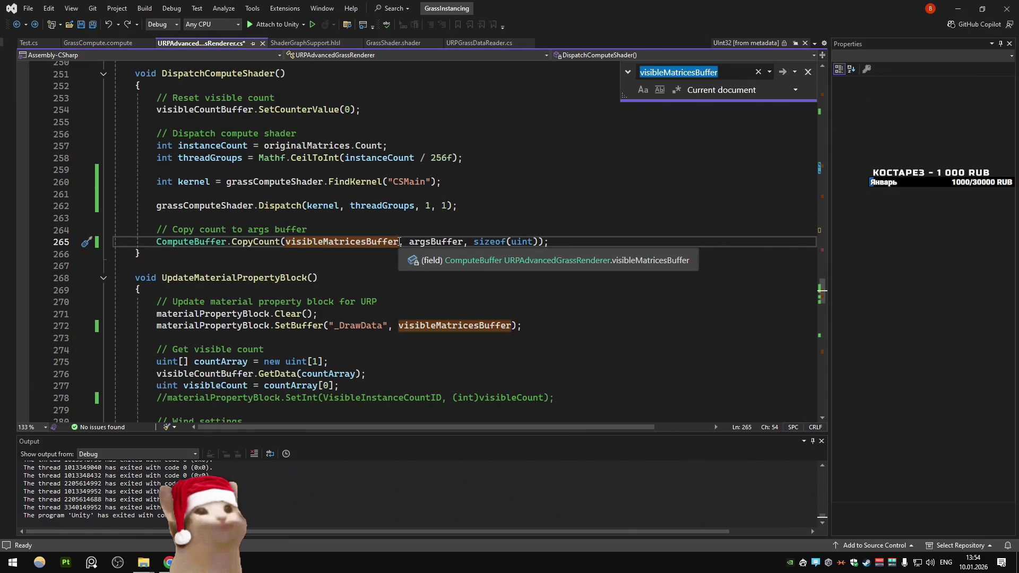
mouse_move(437, 240)
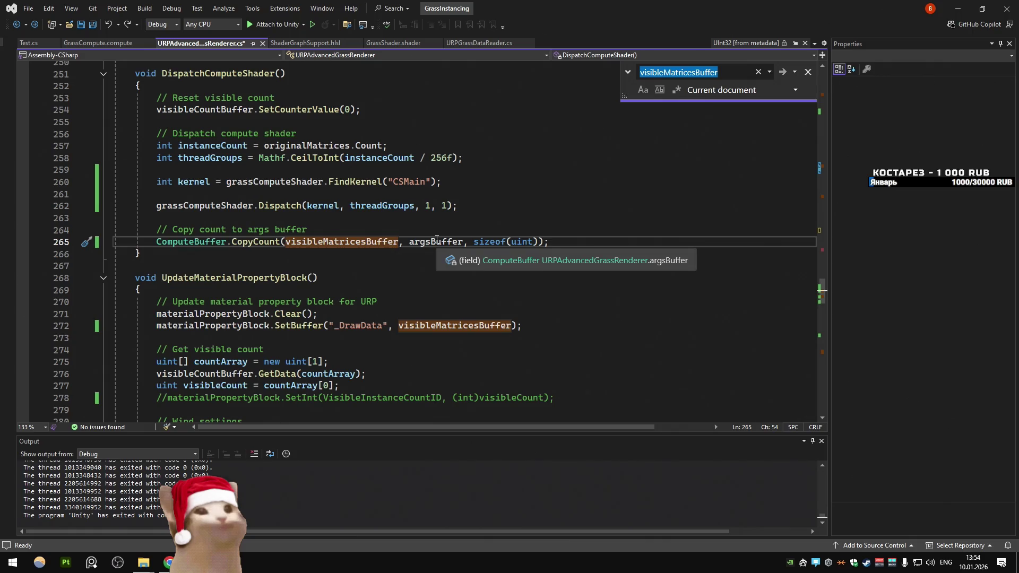
double_click(400, 244)
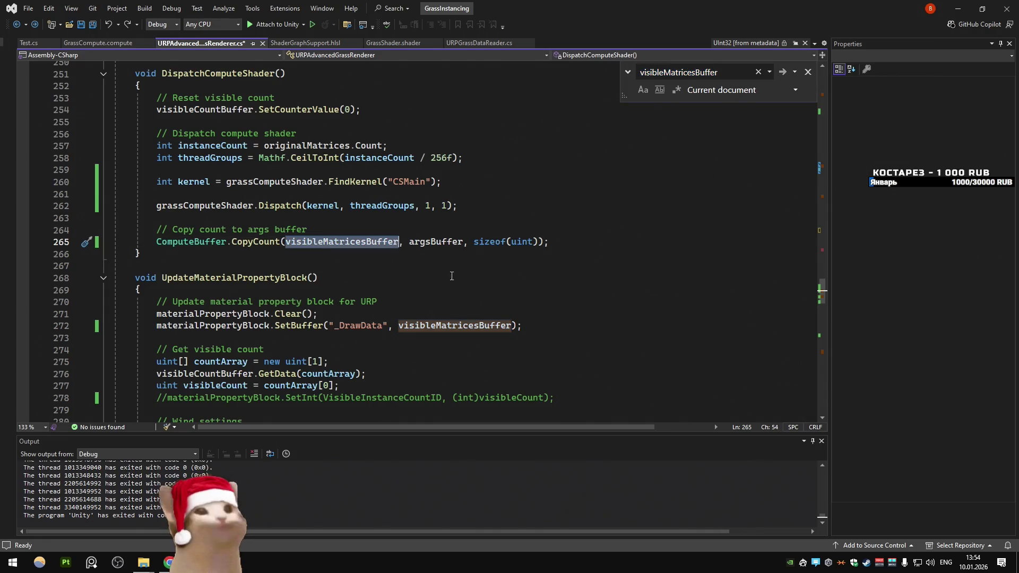
mouse_move(400, 245)
left_click(436, 242)
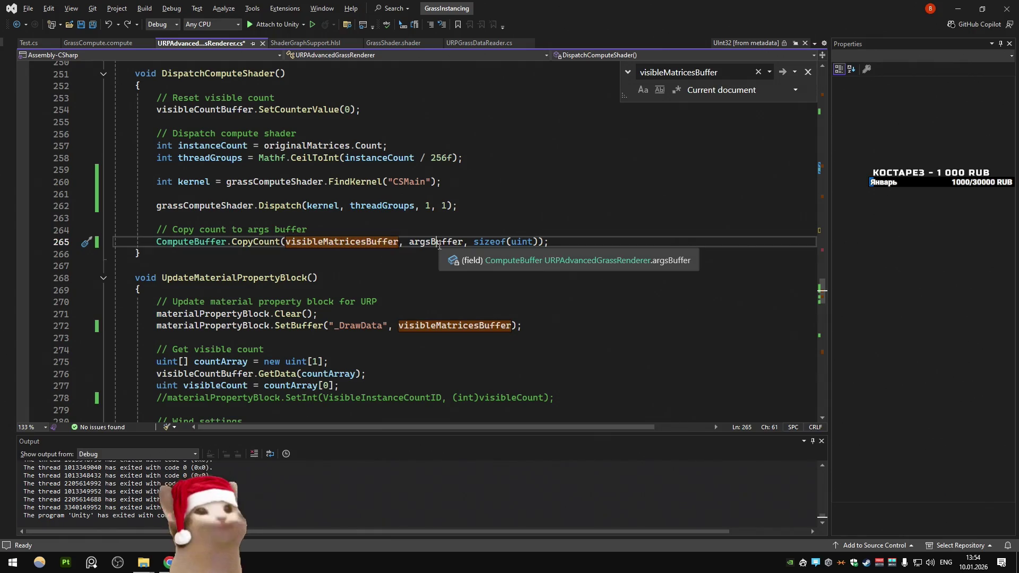
key("Home")
type("//")
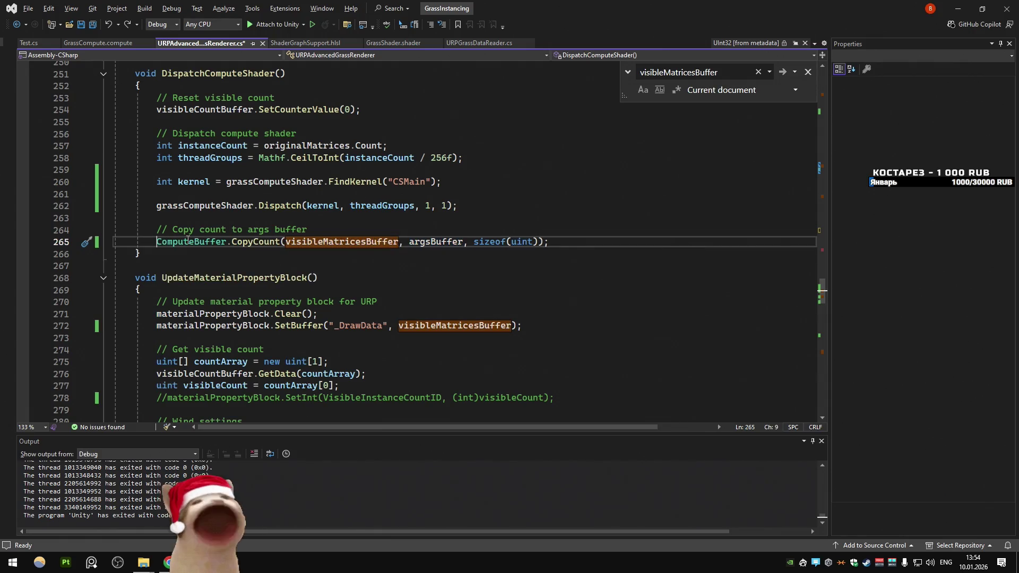
key("ctrl+s")
key("alt+Tab")
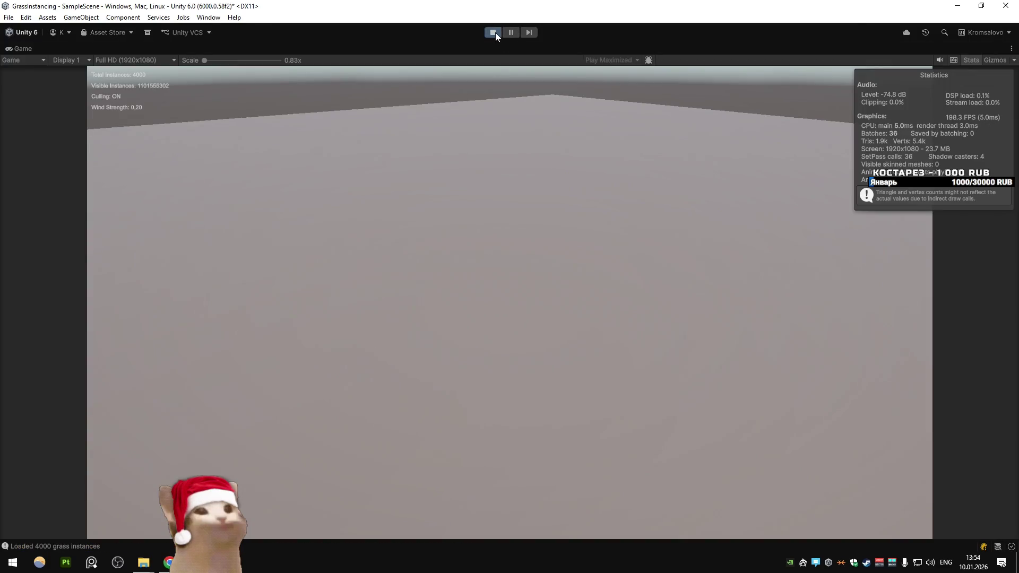
left_click(493, 32)
key("alt+Tab")
Step: Restore and save the CopyCount call, then open the DeepSeek 'Fixing' chat about the visible count
key("ctrl+s")
left_click(366, 232)
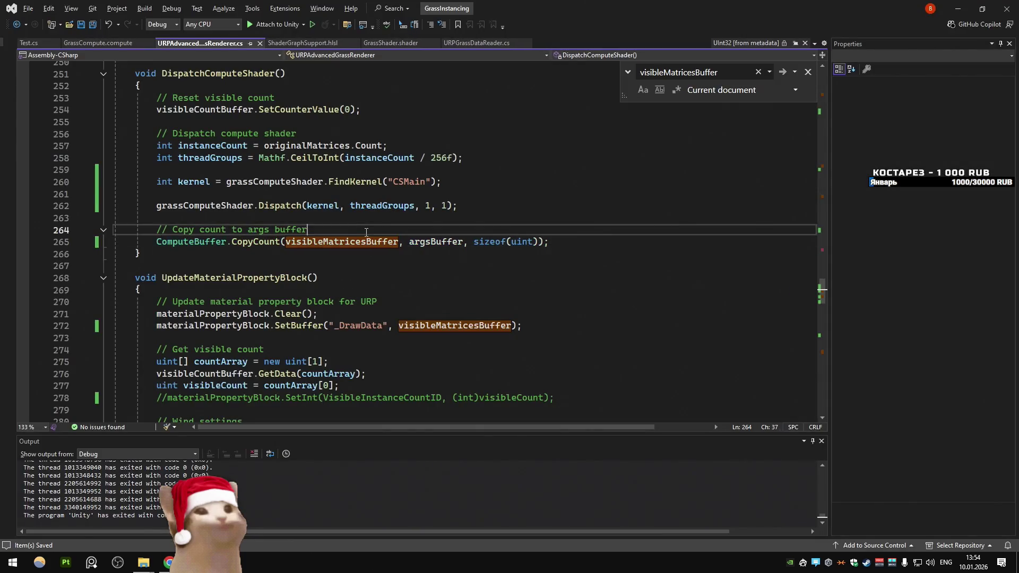
scroll(366, 232, "down", 3)
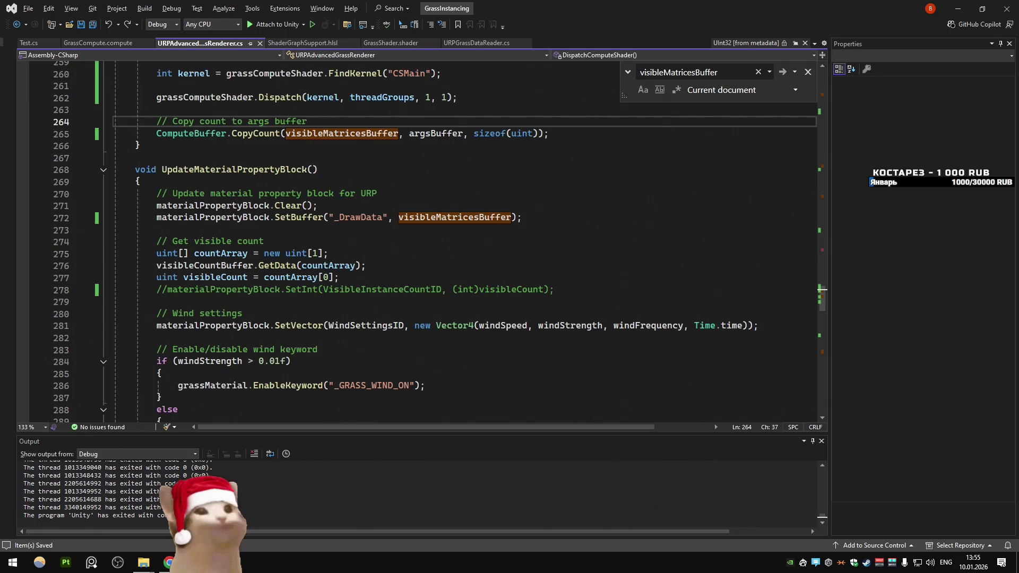
key("alt+Tab")
left_click(268, 4)
scroll(398, 223, "down", 4)
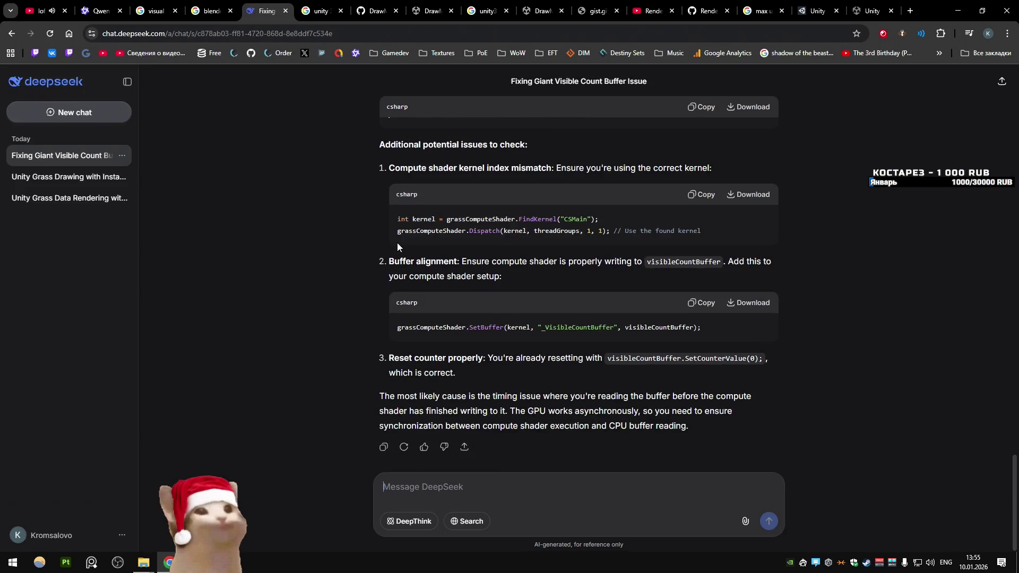
Step: Read DeepSeek's suggested checks: kernel mismatch, buffer alignment and counter reset
left_click(104, 5)
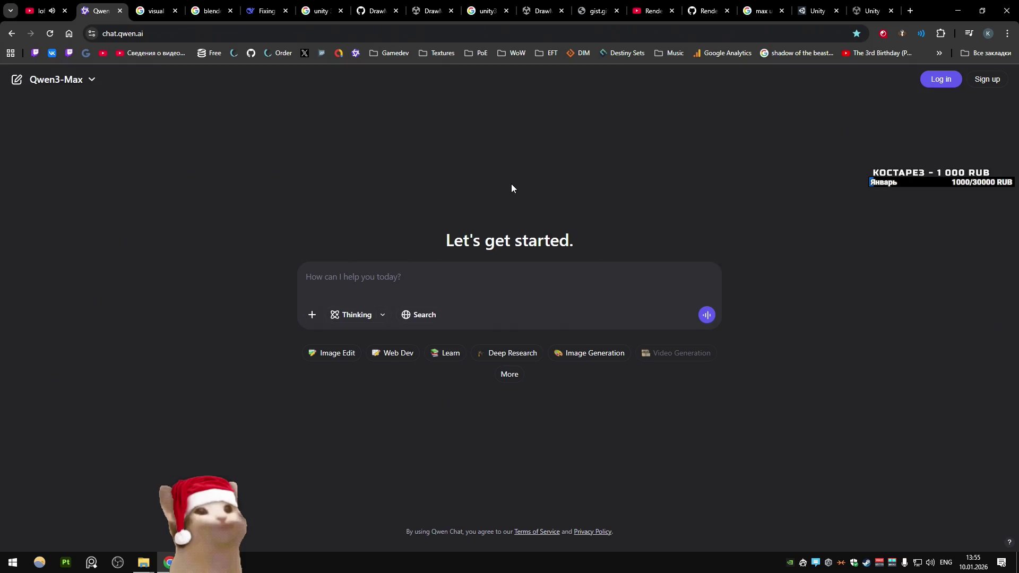
left_click(265, 11)
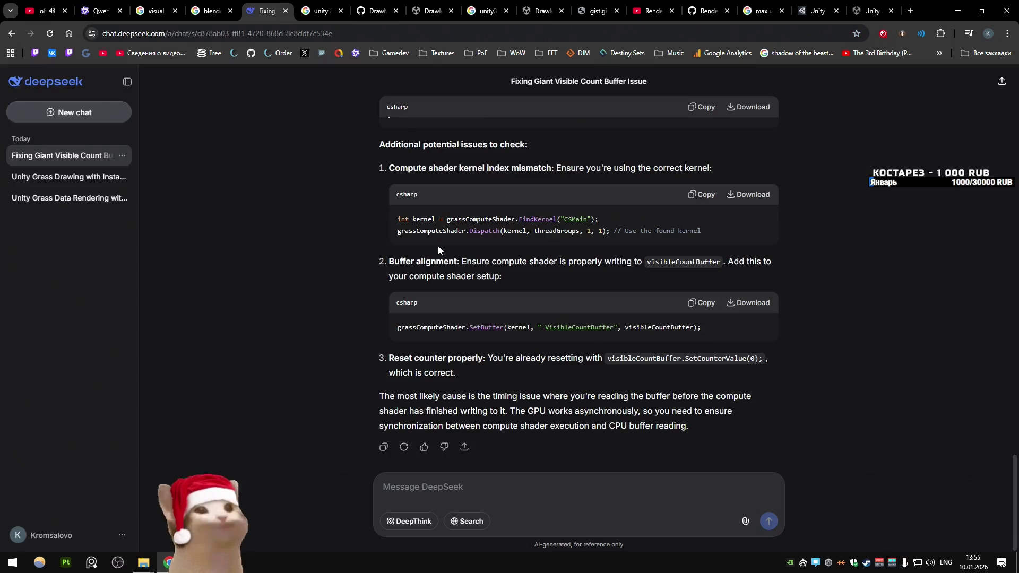
scroll(442, 251, "up", 5)
scroll(442, 251, "up", 15)
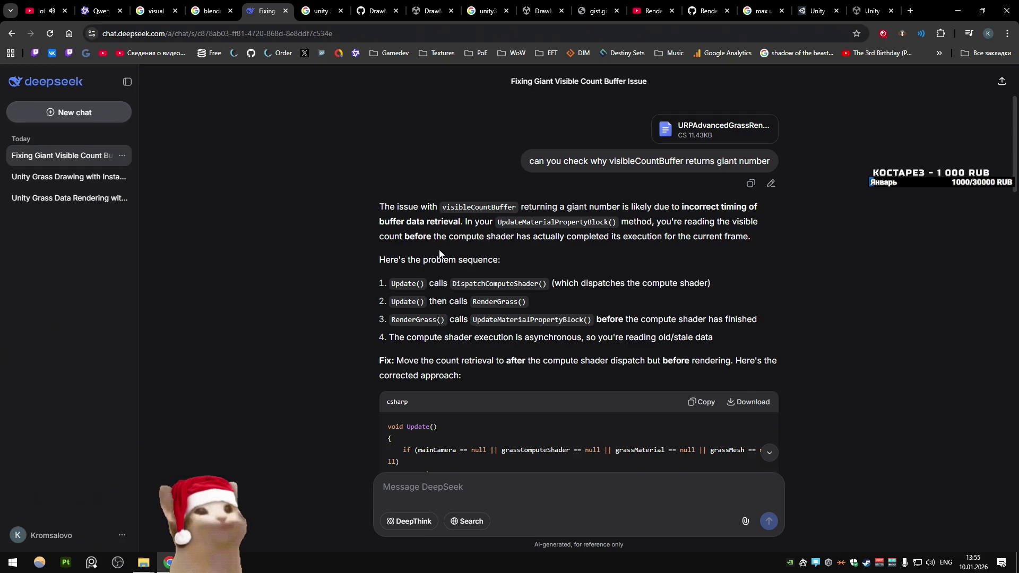
scroll(439, 254, "down", 4)
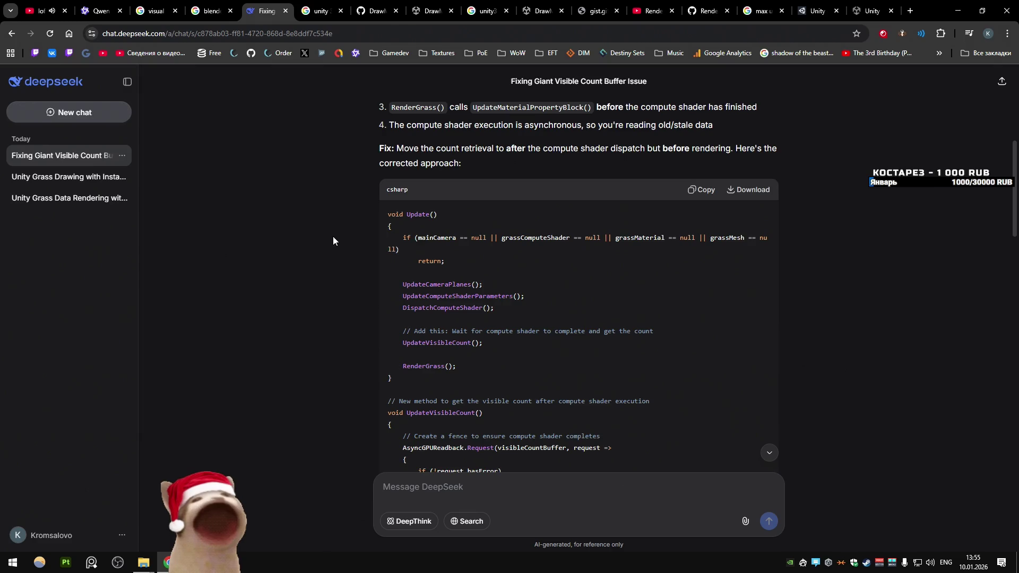
scroll(329, 238, "down", 12)
scroll(339, 239, "down", 5)
scroll(339, 243, "down", 3)
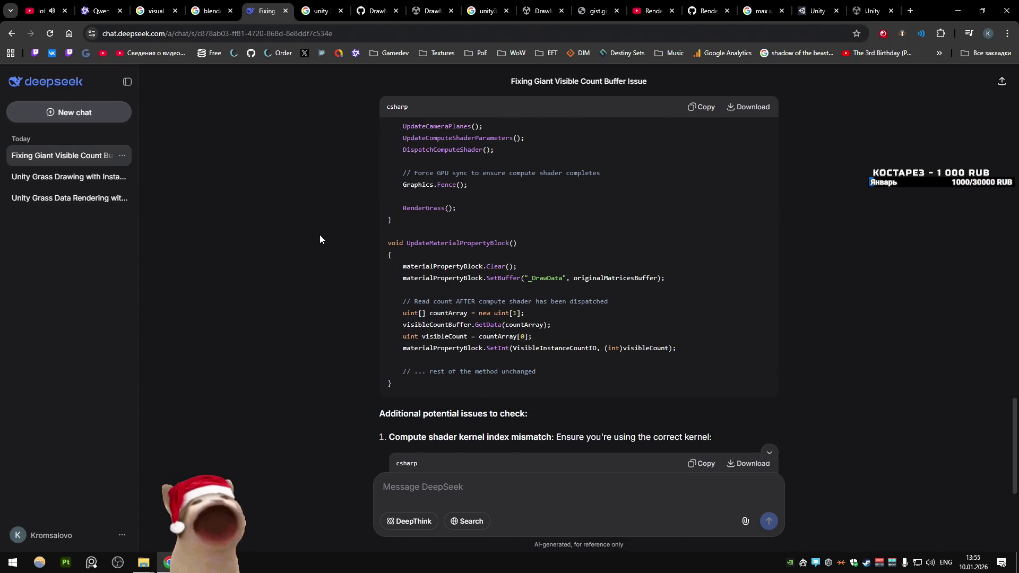
Step: Close all browser tabs except the lofi hip hop radio YouTube stream
key("ctrl+9")
key("ctrl+shift+Tab")
key("ctrl+shift+Tab")
key("ctrl+shift+Tab")
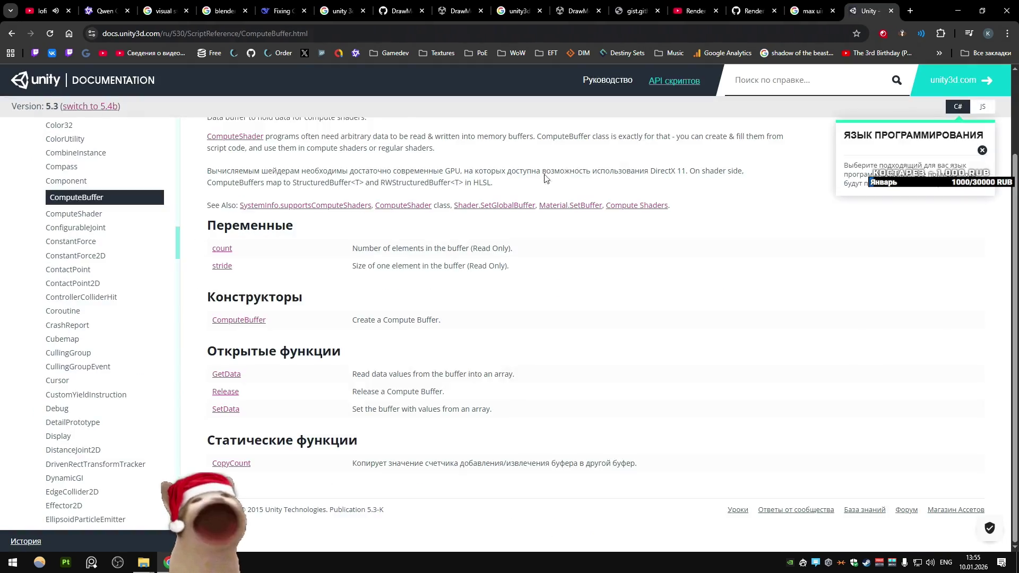
key("ctrl+w")
key("ctrl+w")
key("ctrl+w")
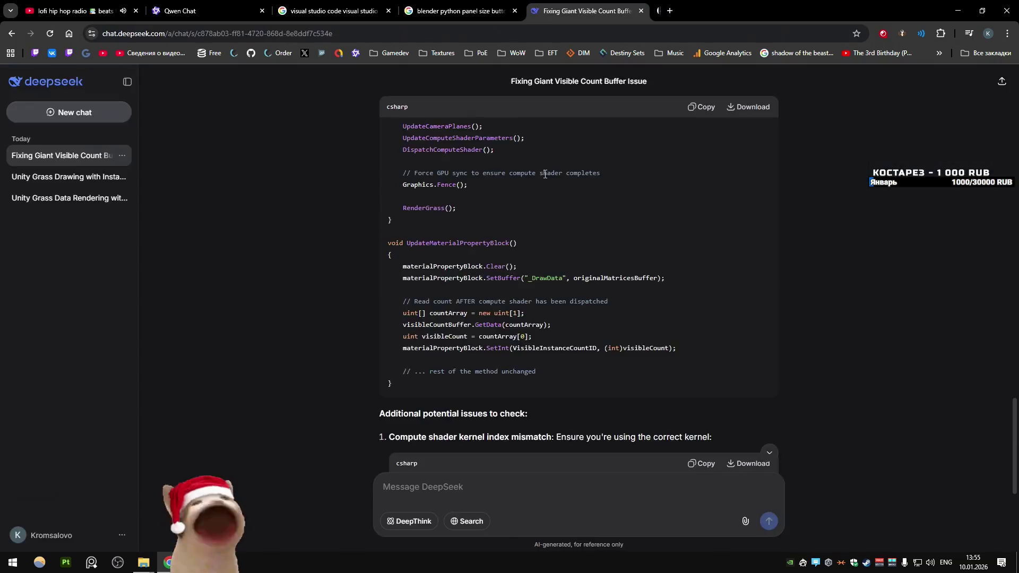
key("ctrl+w")
key("ctrl+w")
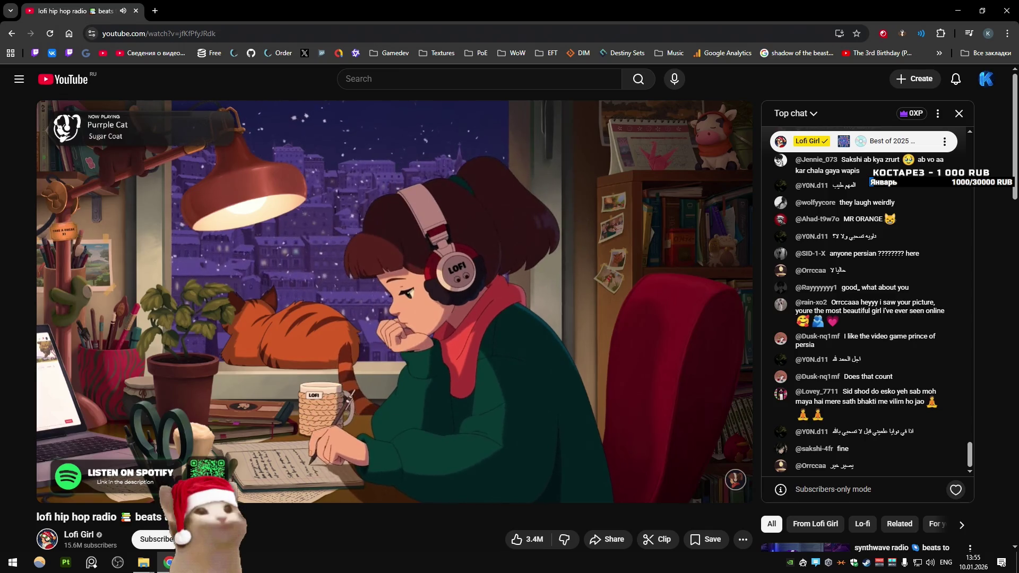
Step: Minimize the browser, save the renderer script, and return to Unity showing the CS0414 warning
left_click(1005, 10)
left_click(482, 240)
key("ctrl+d")
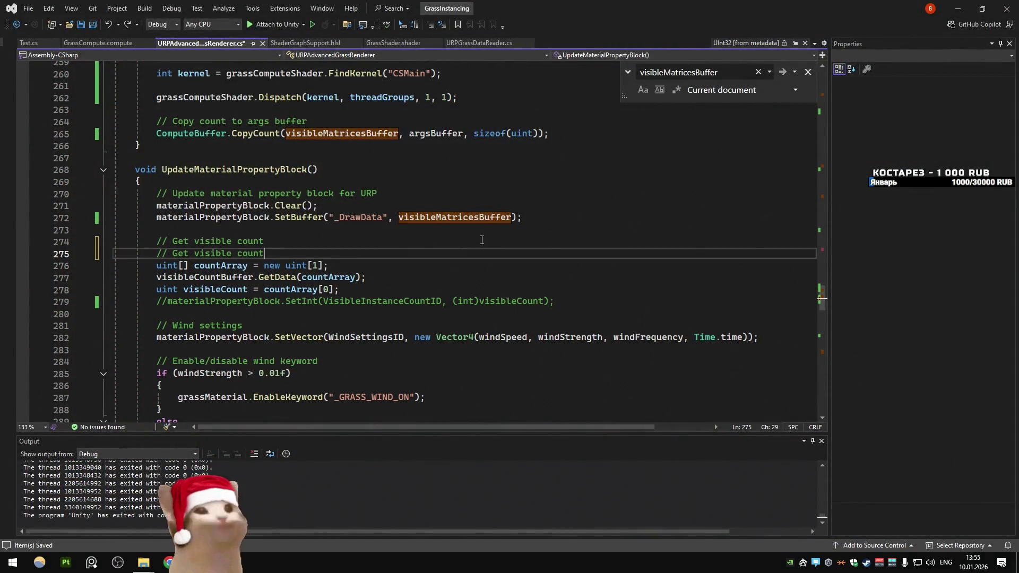
key("ctrl+z")
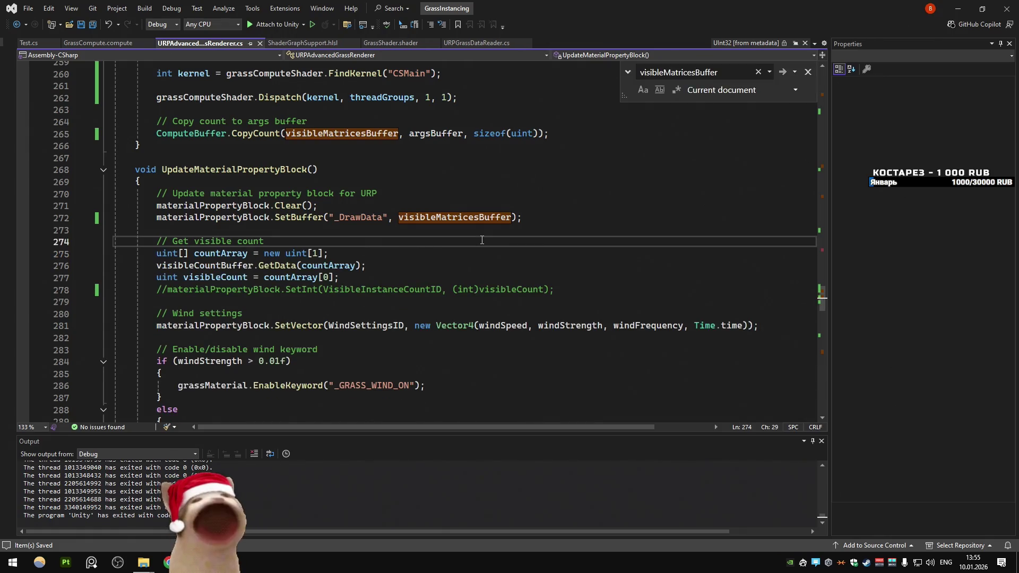
key("alt+Tab")
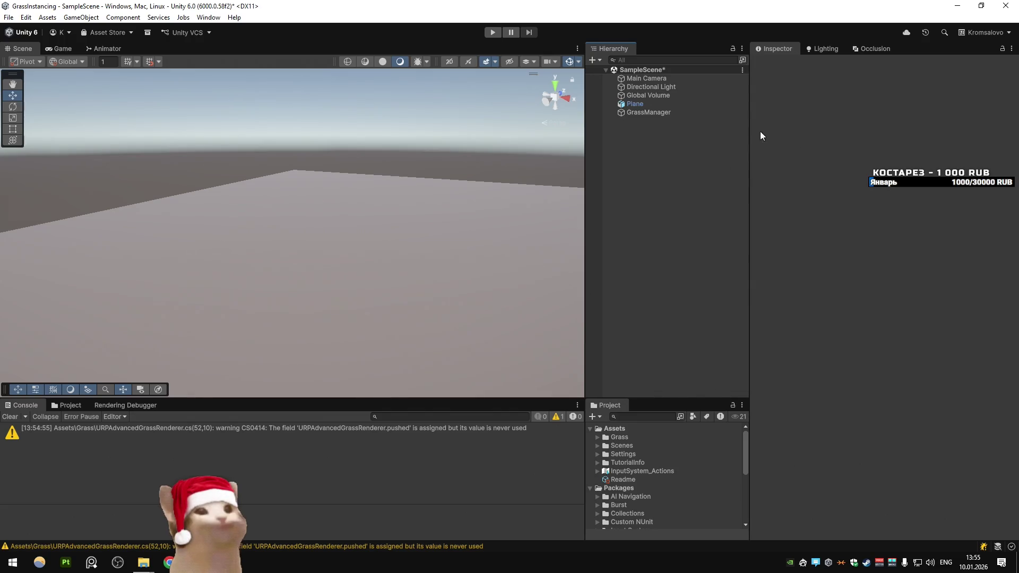
left_click(695, 113)
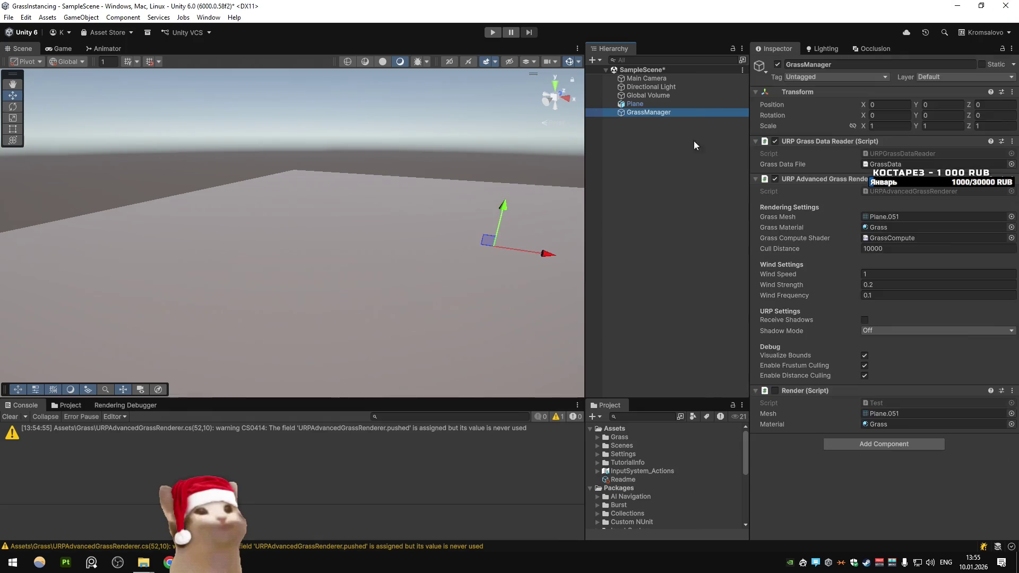
left_click(666, 187)
left_click(656, 112)
left_click(622, 214)
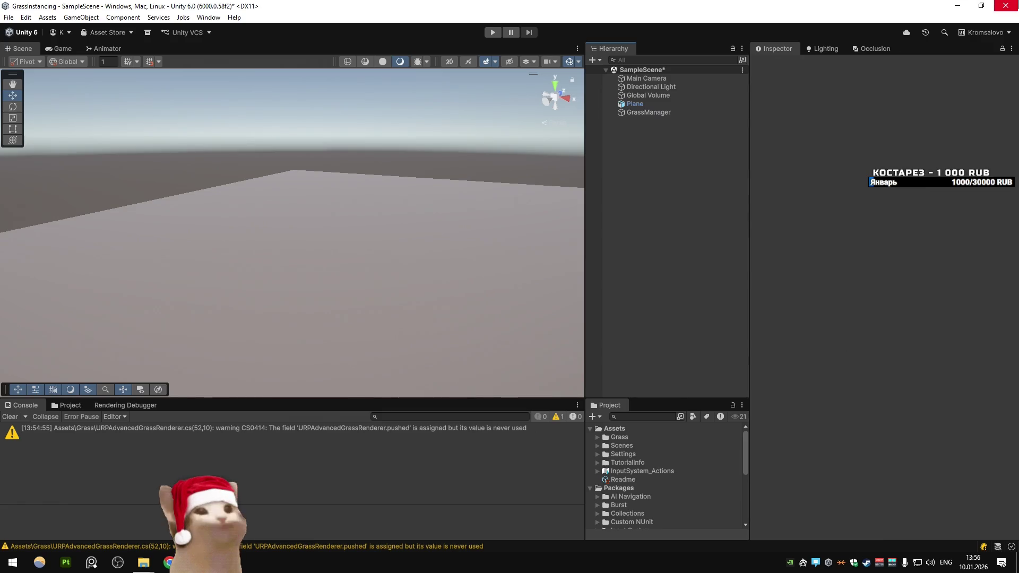